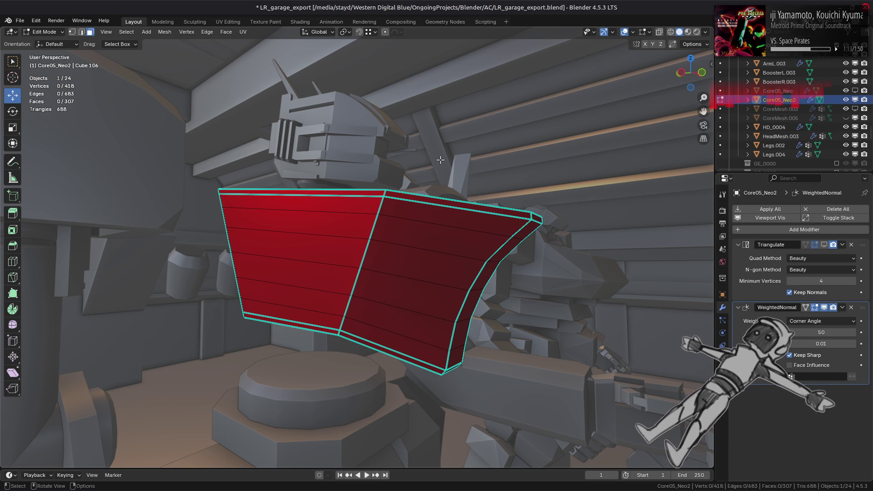
In edge select mode, alt-click the red torso's top rim edge loop
{"action": "key", "text": "2"}
{"action": "mouse_move", "coordinate": [440, 160]}
{"action": "middle_mouse_down"}
{"action": "mouse_move", "coordinate": [370, 197]}
{"action": "mouse_move", "coordinate": [383, 187]}
{"action": "middle_mouse_up"}
{"action": "left_click", "coordinate": [344, 280], "text": "alt"}
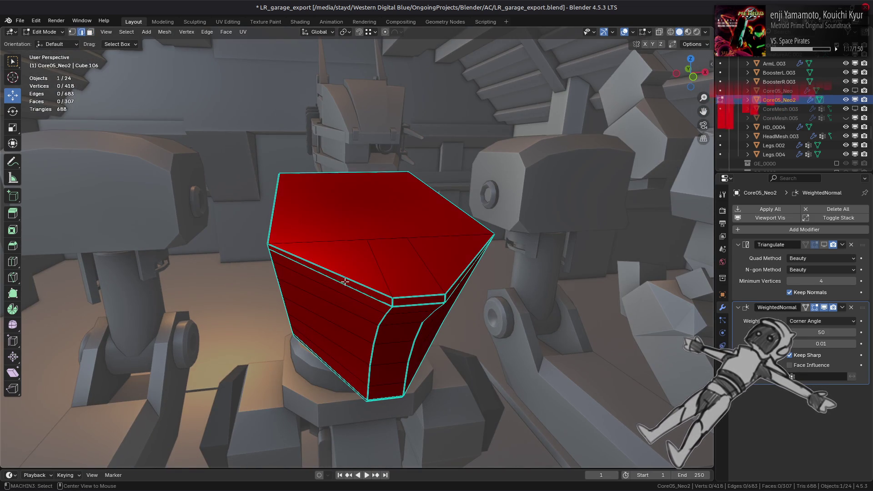
{"action": "double_click", "coordinate": [344, 278], "text": "alt"}
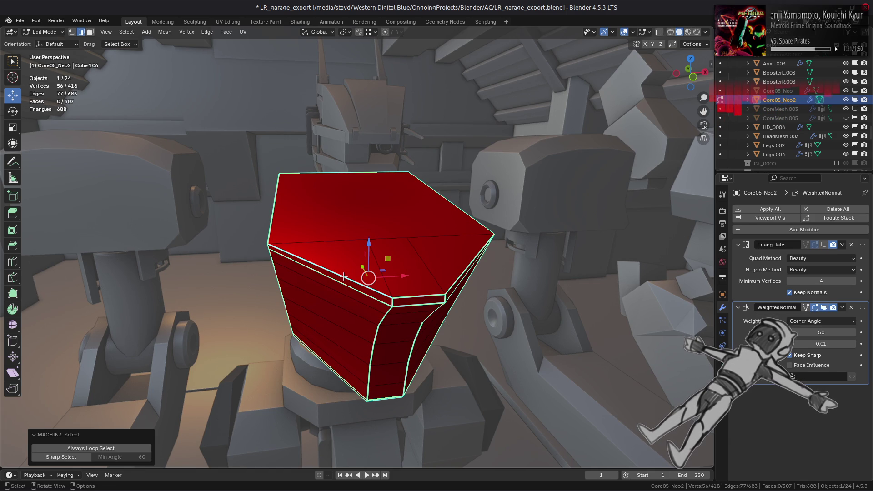
Toggle Sharp Select and Loop Select in the MACHIN3 Select panel, ending on the top rim loop only
{"action": "left_click", "coordinate": [68, 457]}
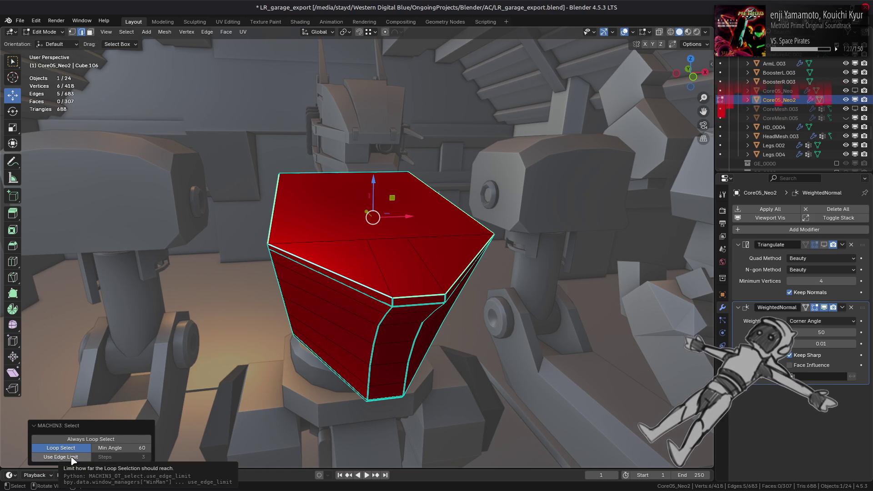
{"action": "left_click", "coordinate": [73, 457]}
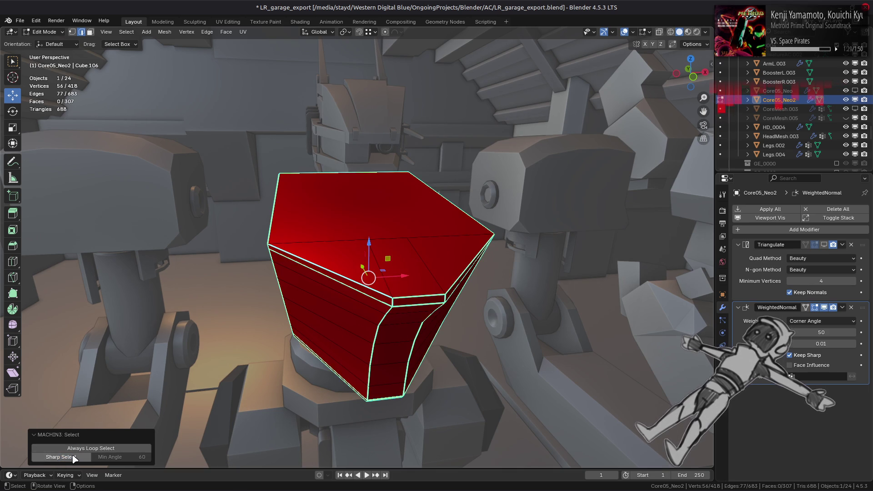
{"action": "left_click", "coordinate": [73, 458]}
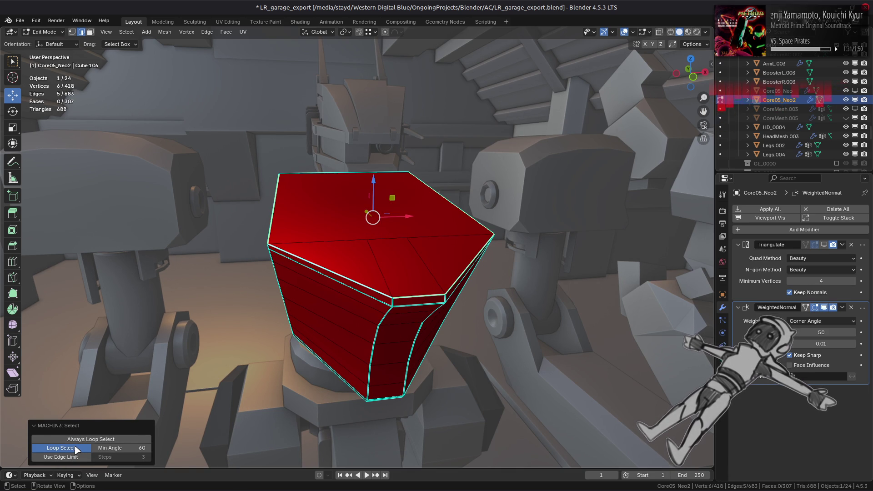
{"action": "left_click", "coordinate": [75, 449]}
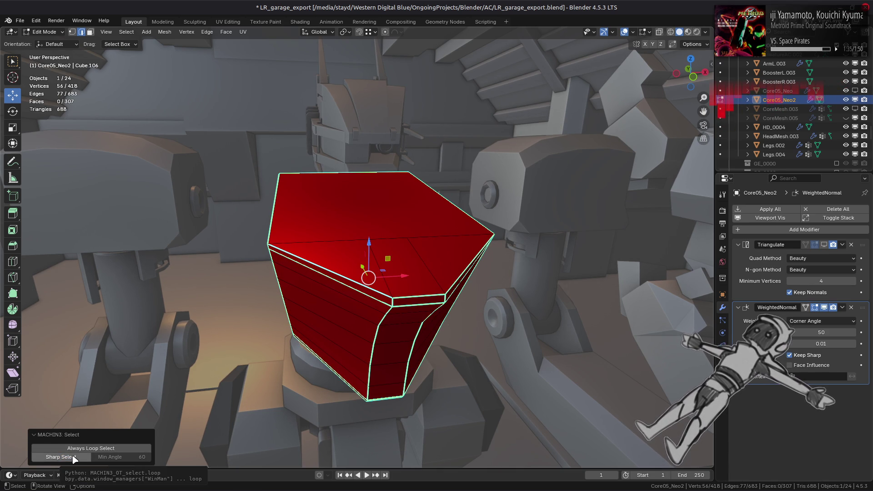
{"action": "left_click", "coordinate": [74, 458]}
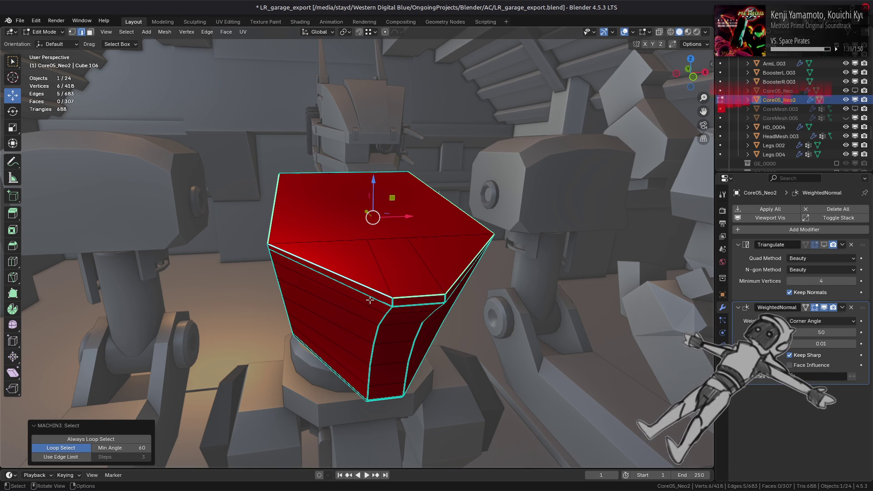
{"action": "left_click", "coordinate": [71, 450]}
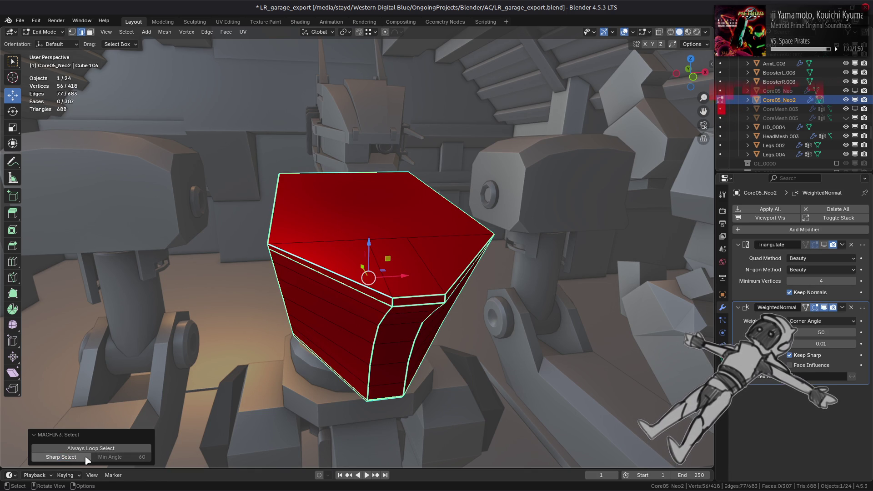
{"action": "left_click", "coordinate": [86, 457]}
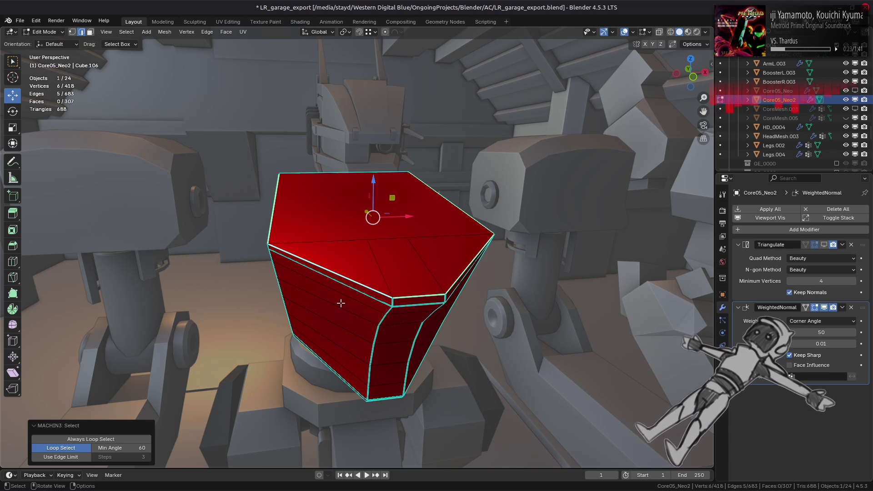
Run a MESHmachine Wedge on the torso's top face, which fails with an Invalid Selection error
{"action": "key", "text": "3"}
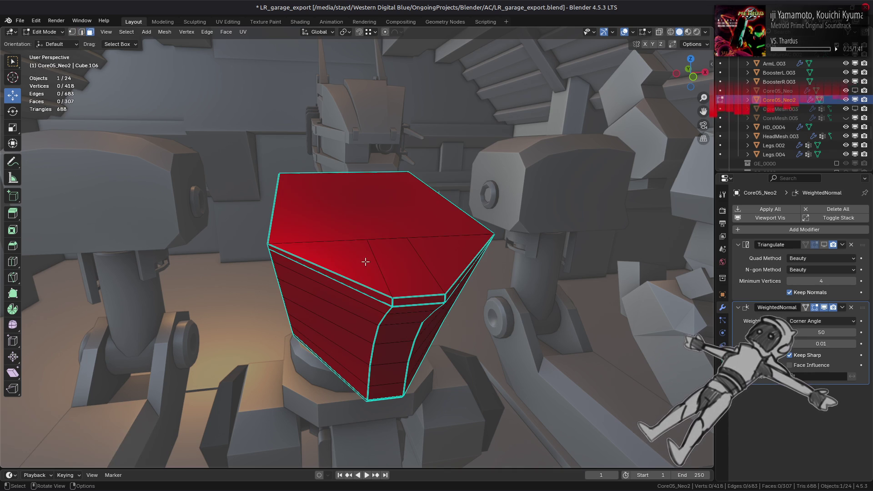
{"action": "left_click", "coordinate": [351, 231]}
{"action": "key", "text": "y"}
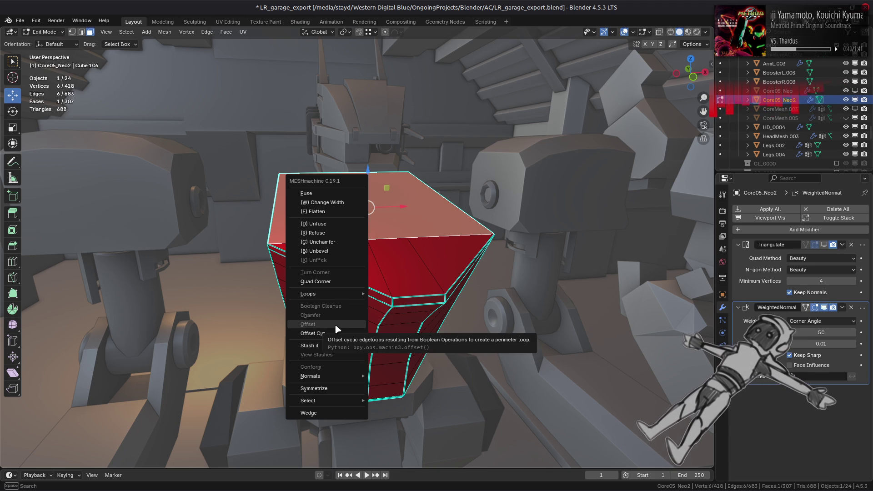
{"action": "left_click", "coordinate": [344, 421]}
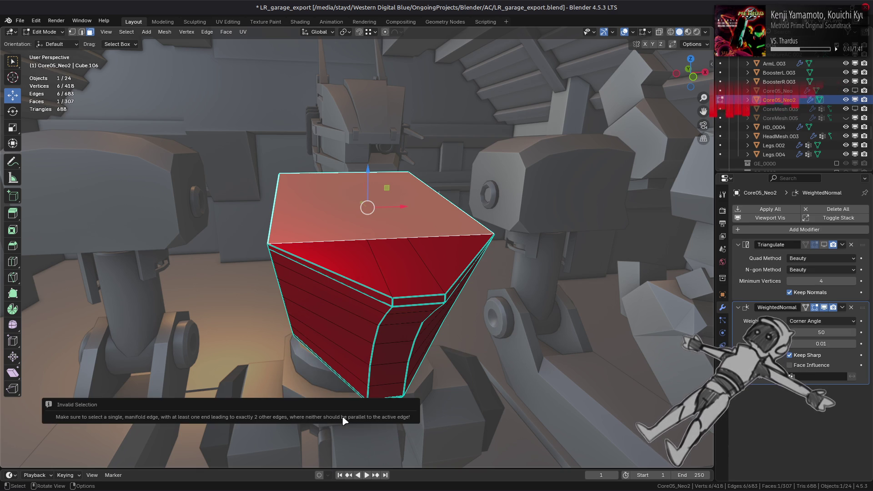
{"action": "middle_click_drag", "start_coordinate": [272, 219], "coordinate": [327, 226]}
From a single top corner edge, cut a MESHmachine Wedge, setting its area and depth
{"action": "key", "text": "2"}
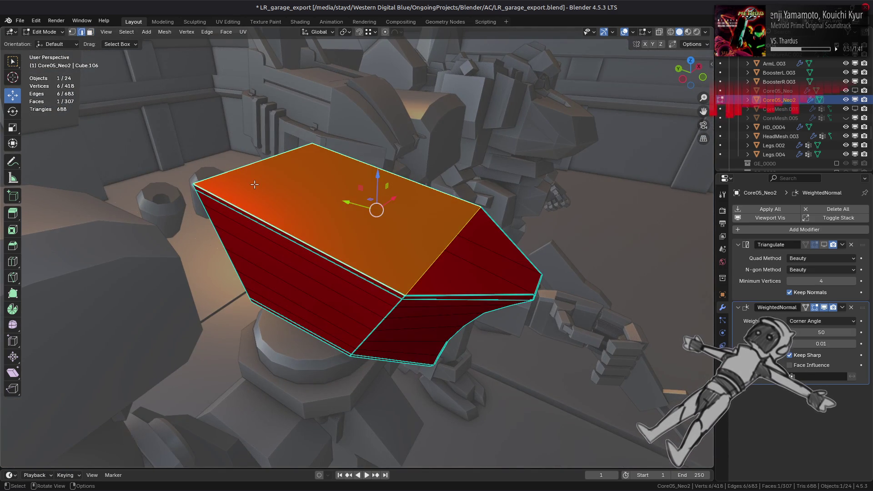
{"action": "left_click", "coordinate": [262, 184]}
{"action": "key", "text": "y"}
{"action": "key", "text": "Escape"}
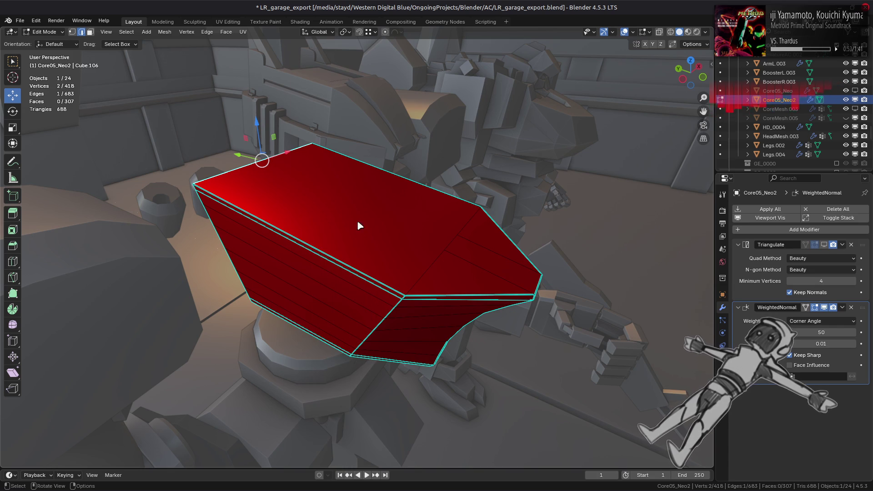
{"action": "key", "text": "y"}
{"action": "left_click", "coordinate": [353, 258]}
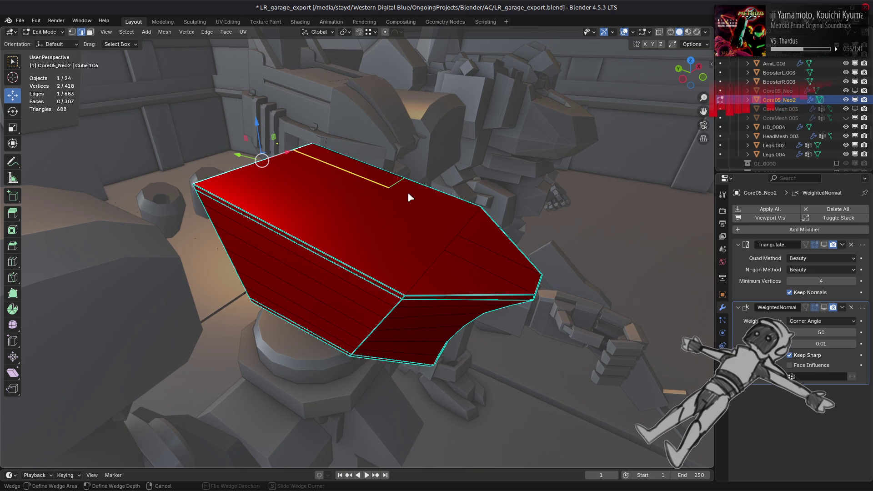
{"action": "left_click", "coordinate": [427, 279]}
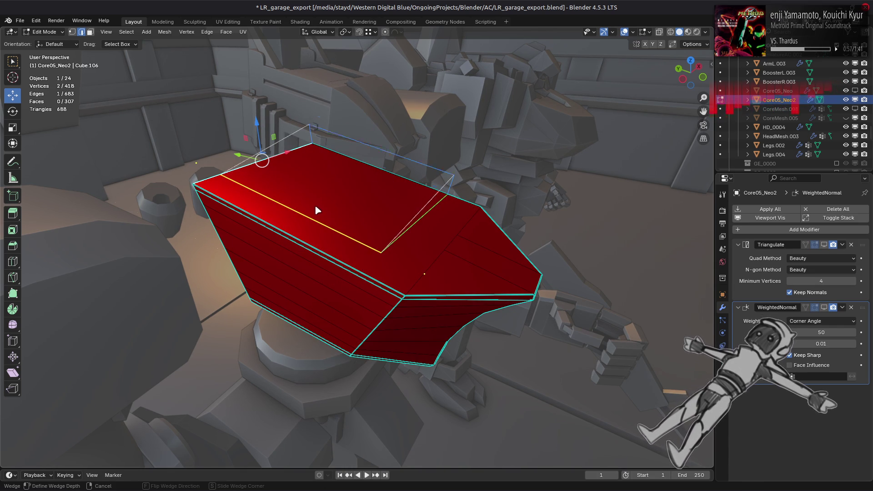
{"action": "left_click", "coordinate": [370, 219]}
{"action": "mouse_move", "coordinate": [370, 219]}
{"action": "middle_mouse_down"}
{"action": "mouse_move", "coordinate": [289, 193]}
{"action": "mouse_move", "coordinate": [235, 197]}
{"action": "middle_mouse_up"}
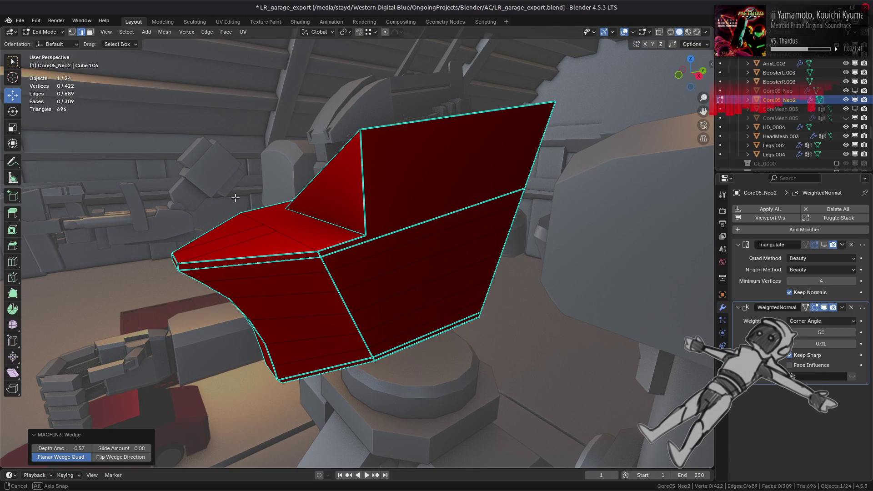
{"action": "mouse_move", "coordinate": [235, 197]}
{"action": "middle_mouse_down"}
{"action": "mouse_move", "coordinate": [324, 210]}
{"action": "mouse_move", "coordinate": [301, 270]}
{"action": "middle_mouse_up"}
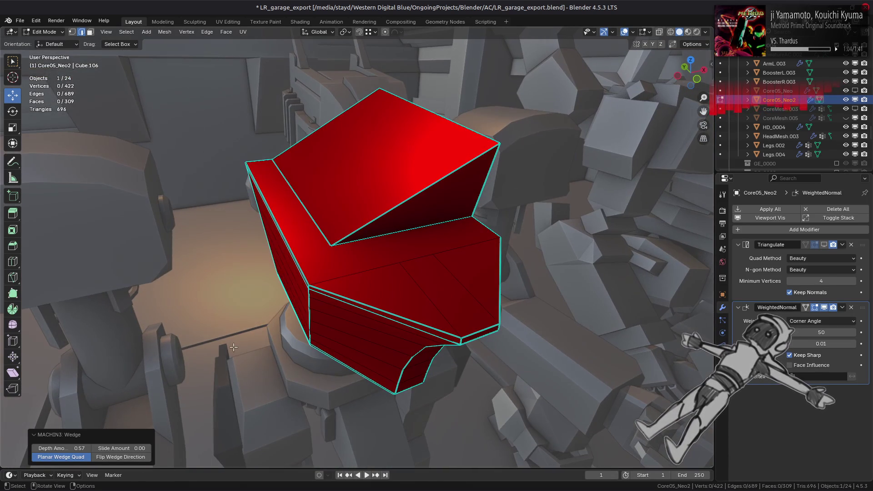
Flip the wedge direction and back, set depth 0.45 and slide 0.50, then undo the wedge
{"action": "left_click", "coordinate": [139, 458]}
{"action": "left_click", "coordinate": [139, 458]}
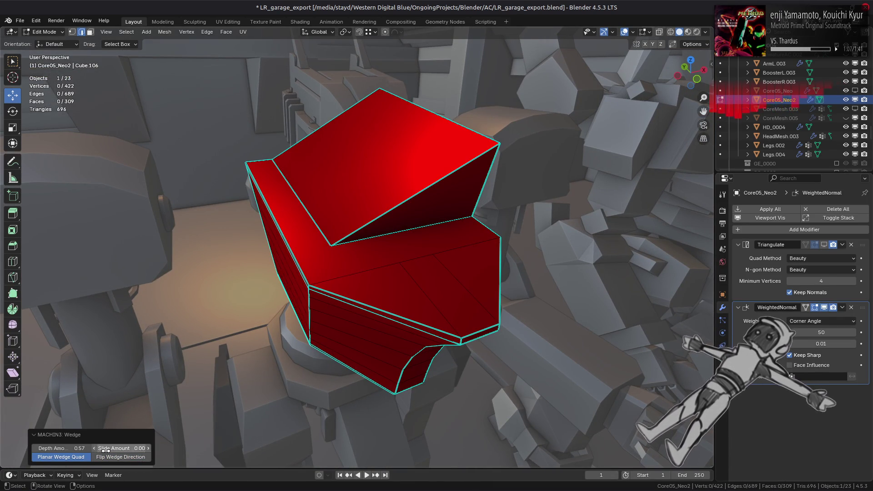
{"action": "mouse_move", "coordinate": [61, 448]}
{"action": "left_mouse_down"}
{"action": "mouse_move", "coordinate": [518, 208]}
{"action": "mouse_move", "coordinate": [431, 203]}
{"action": "mouse_move", "coordinate": [446, 194]}
{"action": "left_mouse_up"}
{"action": "mouse_move", "coordinate": [122, 447]}
{"action": "left_mouse_down"}
{"action": "mouse_move", "coordinate": [489, 211]}
{"action": "mouse_move", "coordinate": [493, 218]}
{"action": "mouse_move", "coordinate": [409, 296]}
{"action": "mouse_move", "coordinate": [430, 295]}
{"action": "mouse_move", "coordinate": [122, 446]}
{"action": "left_mouse_up"}
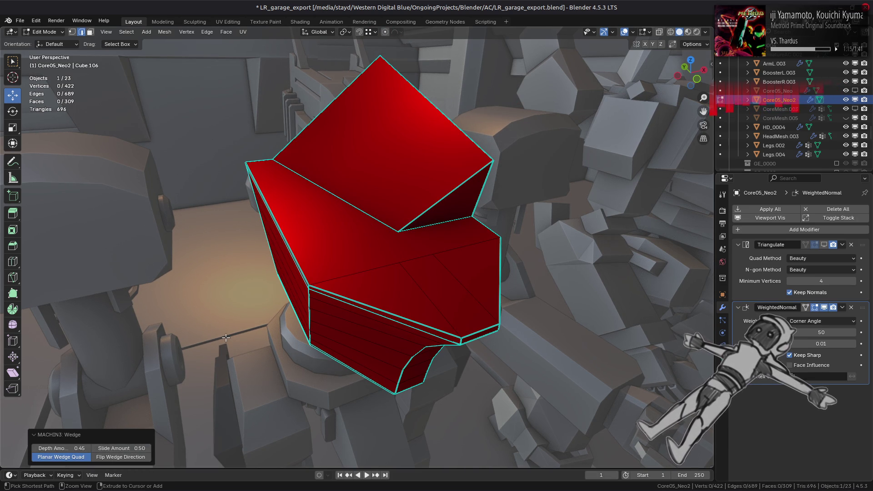
{"action": "key", "text": "ctrl+z"}
Try a MESHmachine Offset Cut along the selected edge, then undo it
{"action": "right_click", "coordinate": [321, 269]}
{"action": "key", "text": "Escape"}
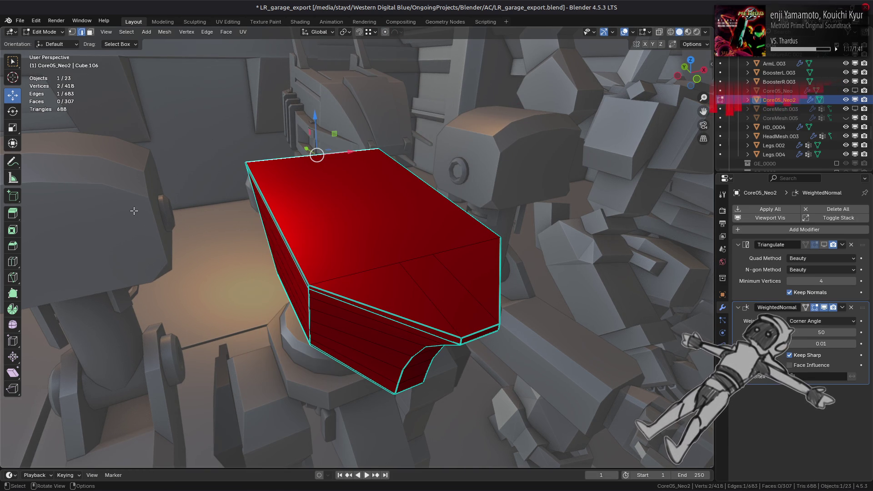
{"action": "key", "text": "y"}
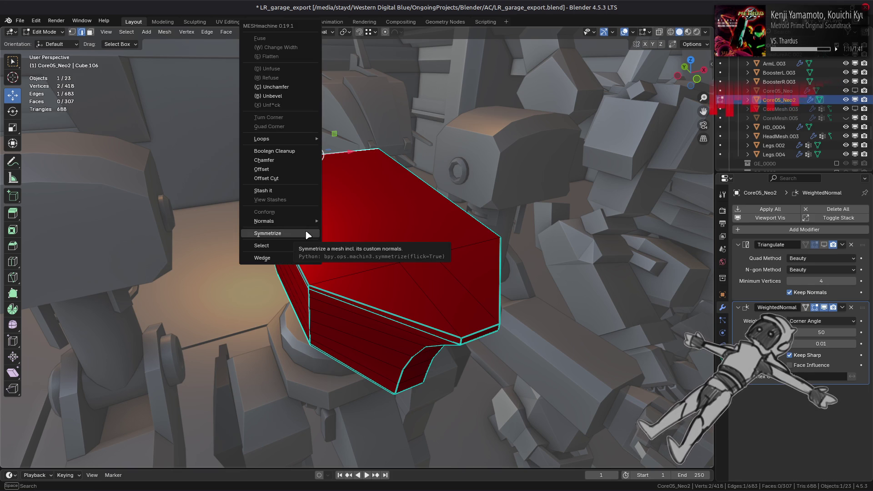
{"action": "left_click", "coordinate": [283, 178]}
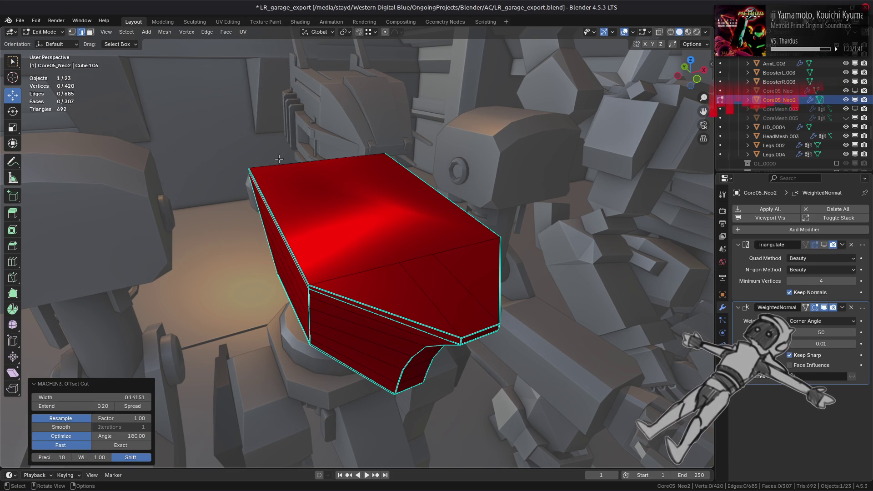
{"action": "mouse_move", "coordinate": [161, 116]}
{"action": "middle_mouse_down"}
{"action": "mouse_move", "coordinate": [336, 173]}
{"action": "mouse_move", "coordinate": [364, 169]}
{"action": "mouse_move", "coordinate": [345, 184]}
{"action": "middle_mouse_up"}
{"action": "key", "text": "ctrl+z"}
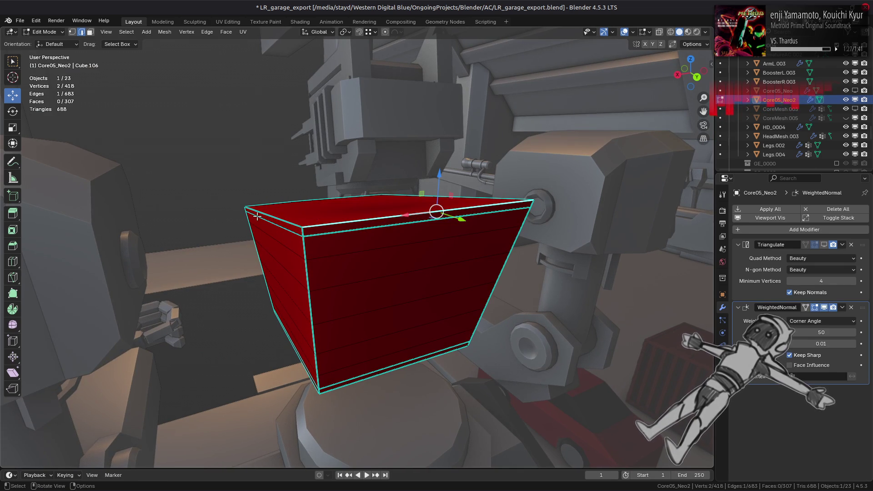
Select the top face and the faces down the side, then apply an Offset Cut of width 0.18295
{"action": "key", "text": "3"}
{"action": "left_click", "coordinate": [375, 229]}
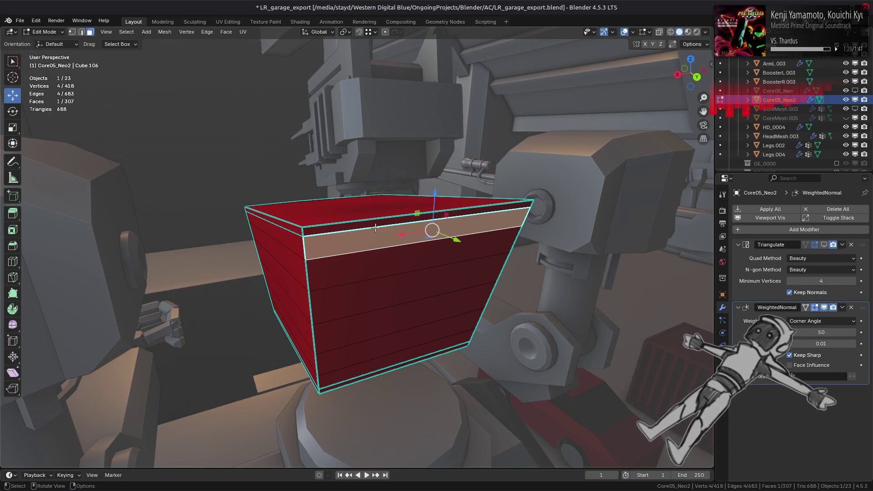
{"action": "left_click", "coordinate": [378, 224]}
{"action": "left_click", "coordinate": [371, 216]}
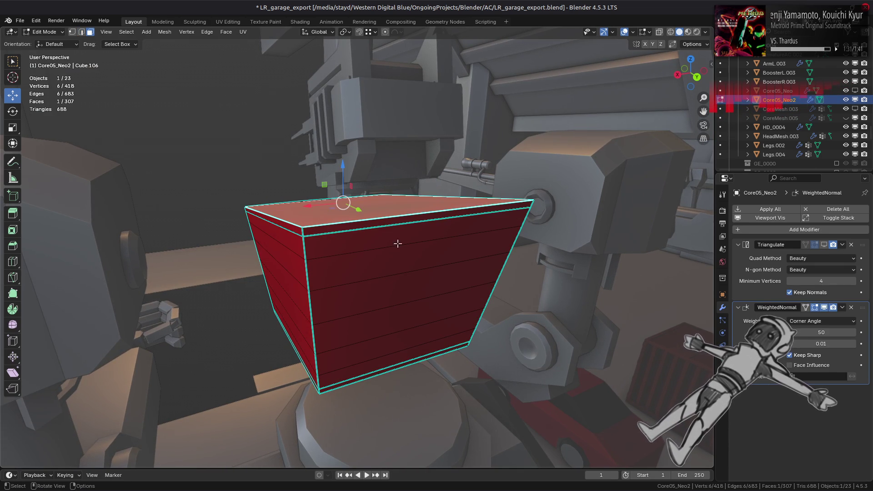
{"action": "left_click", "coordinate": [402, 250], "text": "ctrl"}
{"action": "right_click", "coordinate": [388, 240]}
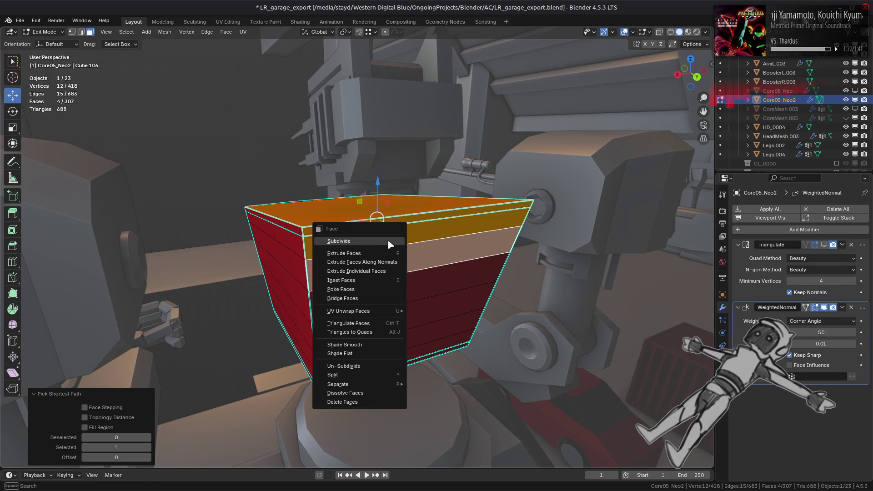
{"action": "key", "text": "y"}
{"action": "left_click", "coordinate": [224, 212]}
{"action": "mouse_move", "coordinate": [311, 245]}
{"action": "middle_mouse_down"}
{"action": "mouse_move", "coordinate": [271, 270]}
{"action": "mouse_move", "coordinate": [288, 201]}
{"action": "mouse_move", "coordinate": [253, 243]}
{"action": "middle_mouse_up"}
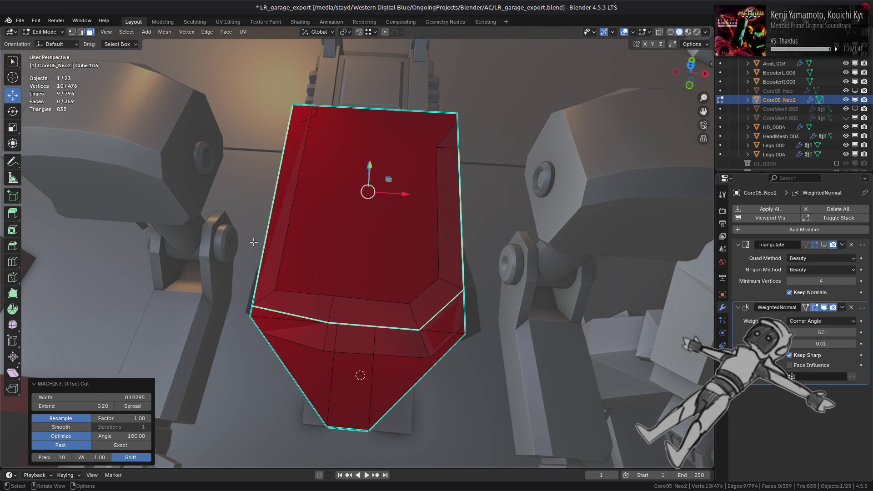
Set the Offset Cut to Exact with Use Self enabled and smoothing raised to 5 iterations
{"action": "left_click", "coordinate": [72, 419]}
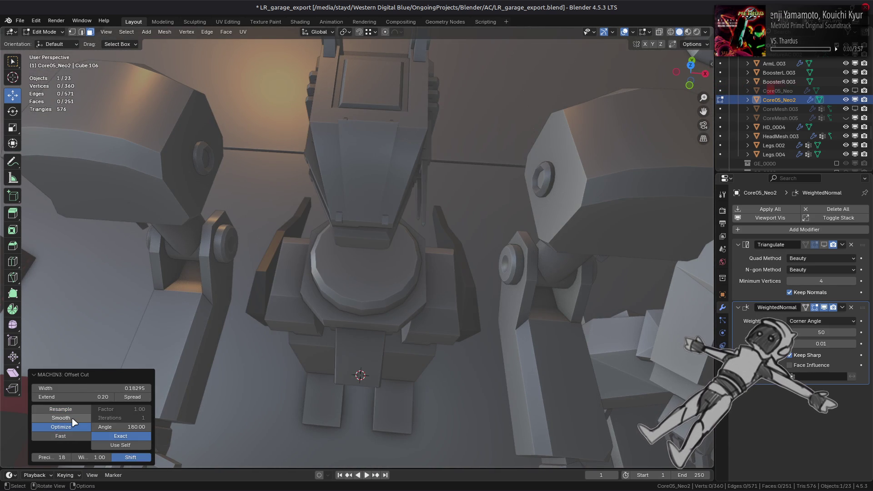
{"action": "left_click", "coordinate": [77, 410]}
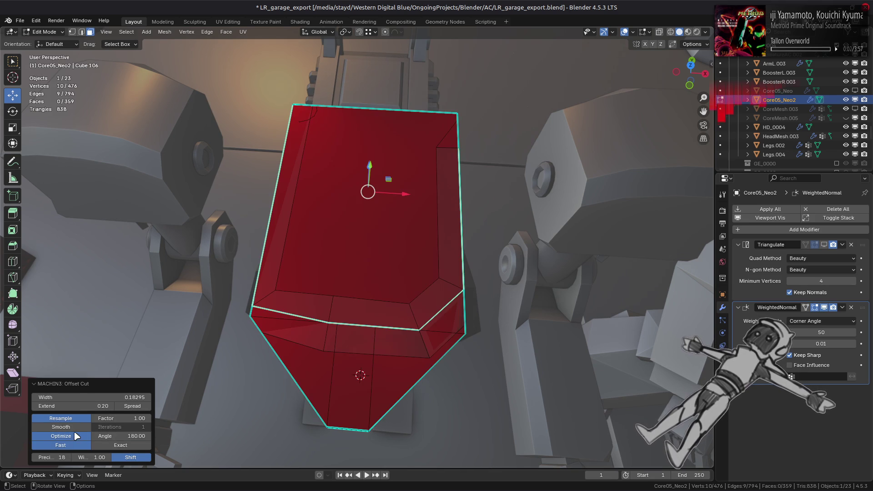
{"action": "left_click", "coordinate": [104, 445]}
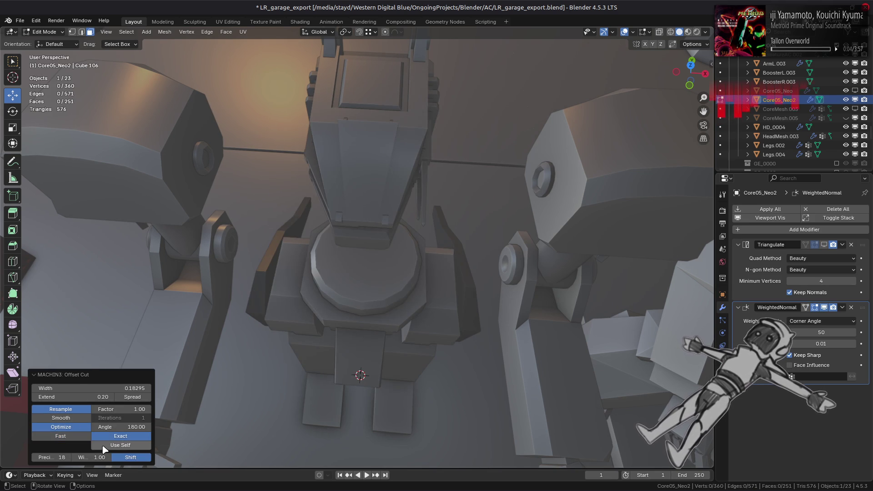
{"action": "left_click", "coordinate": [105, 447]}
{"action": "middle_click_drag", "start_coordinate": [205, 387], "coordinate": [288, 347]}
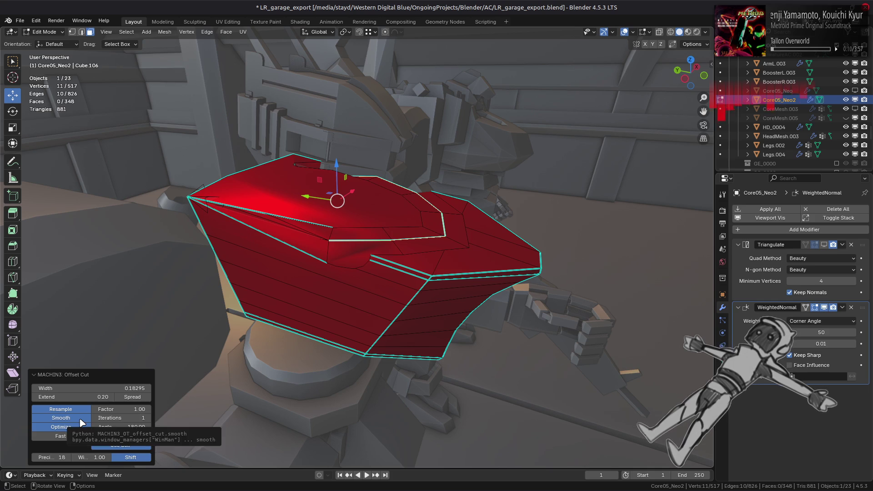
{"action": "left_click", "coordinate": [80, 421]}
{"action": "left_click", "coordinate": [81, 420]}
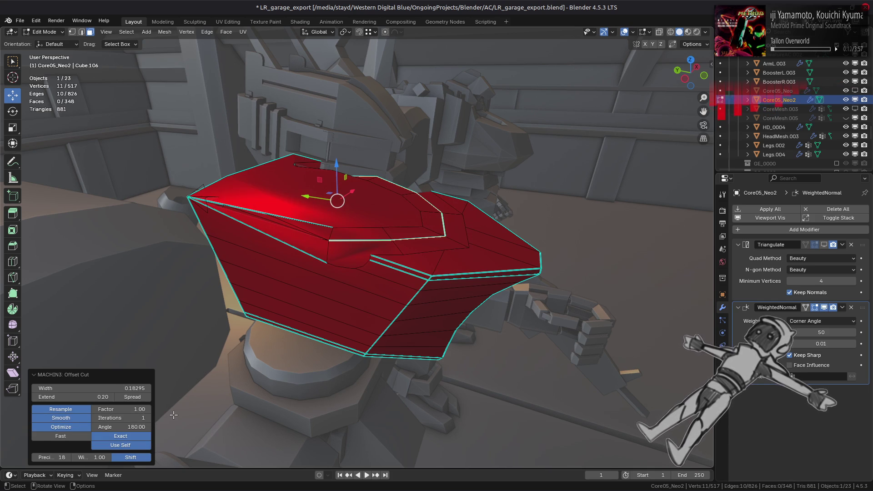
{"action": "left_click", "coordinate": [147, 418]}
{"action": "left_click", "coordinate": [147, 418]}
{"action": "mouse_move", "coordinate": [289, 360]}
{"action": "middle_mouse_down"}
{"action": "mouse_move", "coordinate": [331, 343]}
{"action": "mouse_move", "coordinate": [339, 388]}
{"action": "middle_mouse_up"}
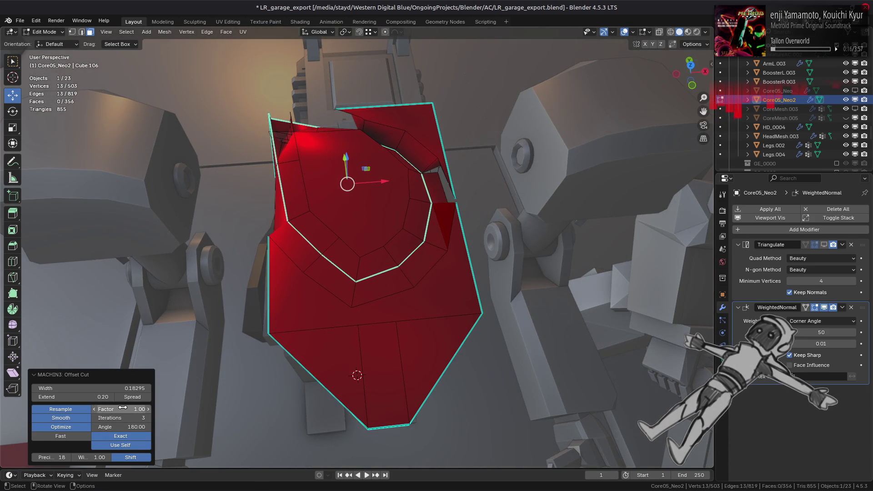
Turn off Smooth and Resample on the Offset Cut and set its width to 0.22075
{"action": "left_click", "coordinate": [132, 397]}
{"action": "left_click", "coordinate": [131, 397]}
{"action": "mouse_move", "coordinate": [132, 388]}
{"action": "left_mouse_down"}
{"action": "mouse_move", "coordinate": [68, 387]}
{"action": "mouse_move", "coordinate": [97, 387]}
{"action": "left_mouse_up"}
{"action": "mouse_move", "coordinate": [290, 298]}
{"action": "middle_mouse_down"}
{"action": "mouse_move", "coordinate": [353, 243]}
{"action": "mouse_move", "coordinate": [525, 250]}
{"action": "mouse_move", "coordinate": [531, 272]}
{"action": "mouse_move", "coordinate": [513, 303]}
{"action": "middle_mouse_up"}
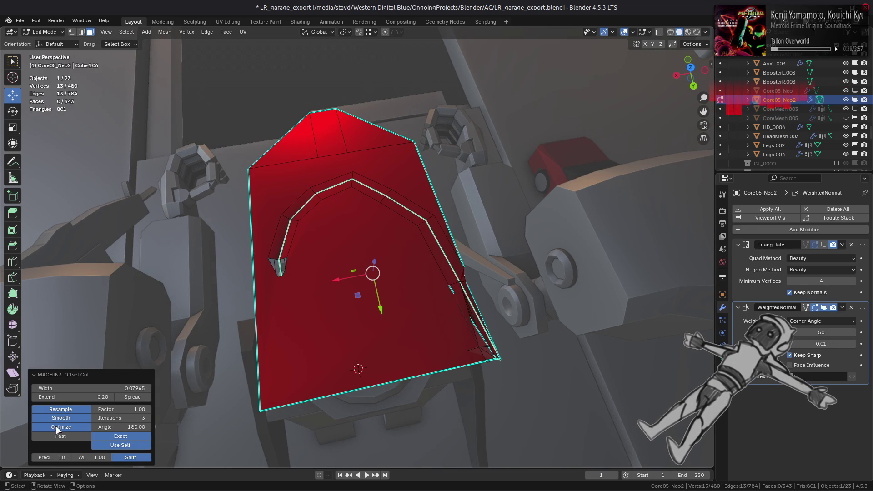
{"action": "left_click", "coordinate": [57, 418]}
{"action": "left_click", "coordinate": [64, 411]}
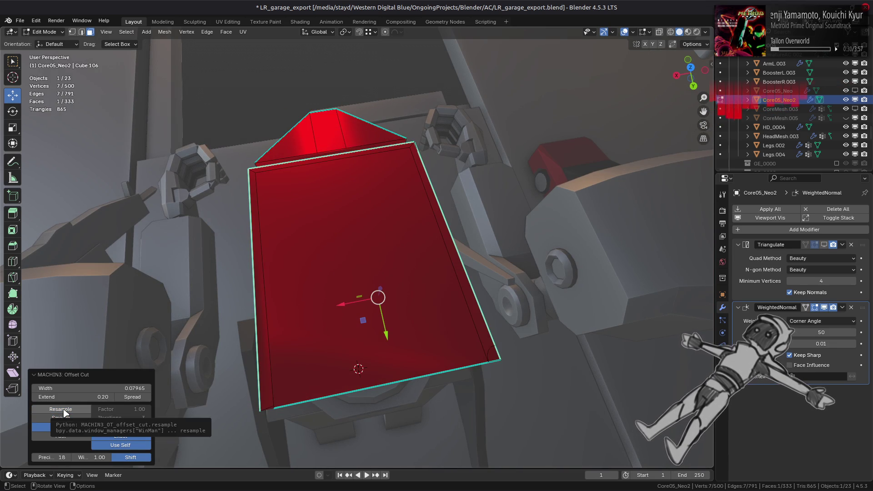
{"action": "middle_click_drag", "start_coordinate": [68, 430], "coordinate": [88, 417]}
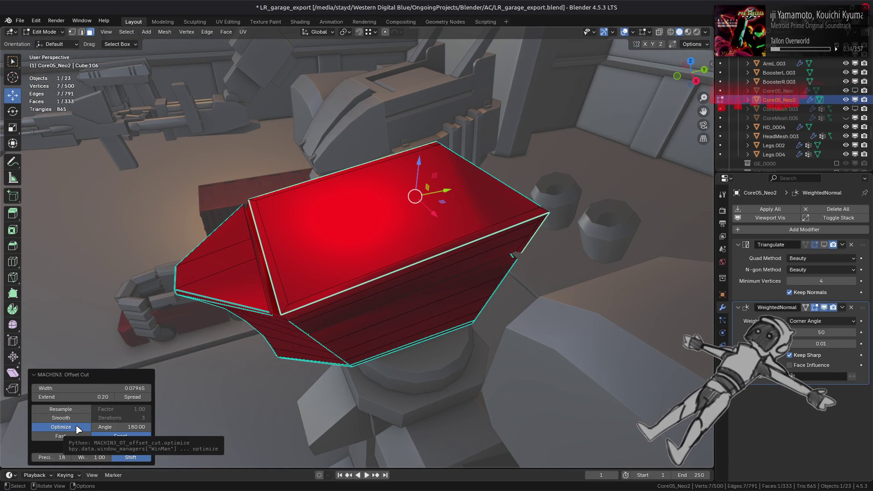
{"action": "left_click_drag", "start_coordinate": [91, 389], "coordinate": [129, 389]}
{"action": "middle_click_drag", "start_coordinate": [318, 291], "coordinate": [359, 277]}
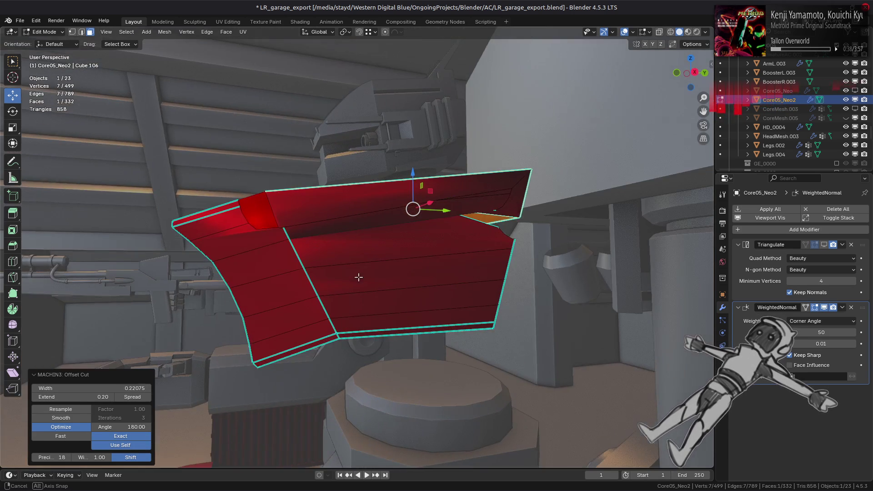
Undo the cut, select an edge across the torso's front, and run a new Offset Cut
{"action": "key", "text": "ctrl+z"}
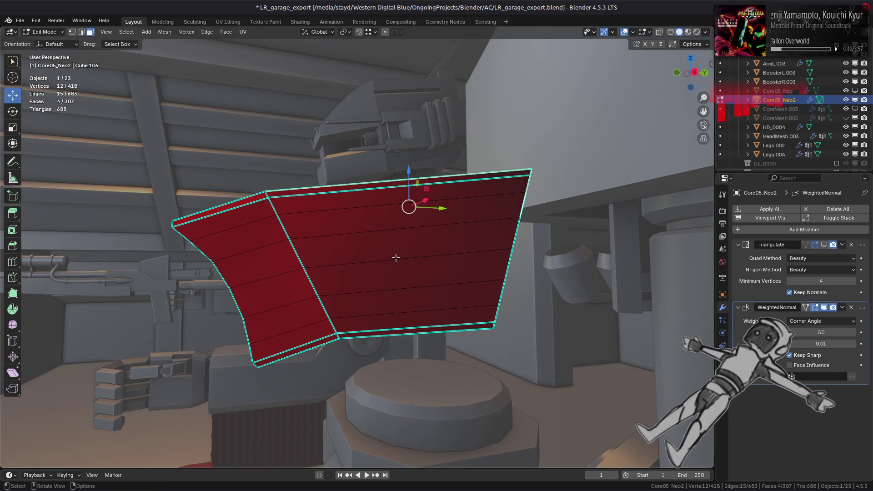
{"action": "key", "text": "ctrl+z"}
{"action": "mouse_move", "coordinate": [395, 257]}
{"action": "middle_mouse_down"}
{"action": "mouse_move", "coordinate": [327, 281]}
{"action": "mouse_move", "coordinate": [311, 258]}
{"action": "middle_mouse_up"}
{"action": "left_click", "coordinate": [351, 261]}
{"action": "right_click", "coordinate": [311, 259]}
{"action": "left_click", "coordinate": [311, 259]}
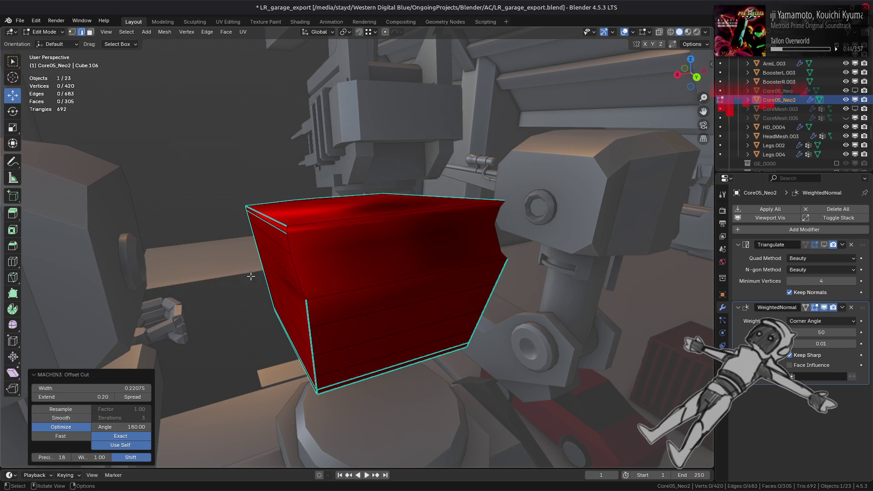
{"action": "middle_click_drag", "start_coordinate": [181, 270], "coordinate": [277, 253]}
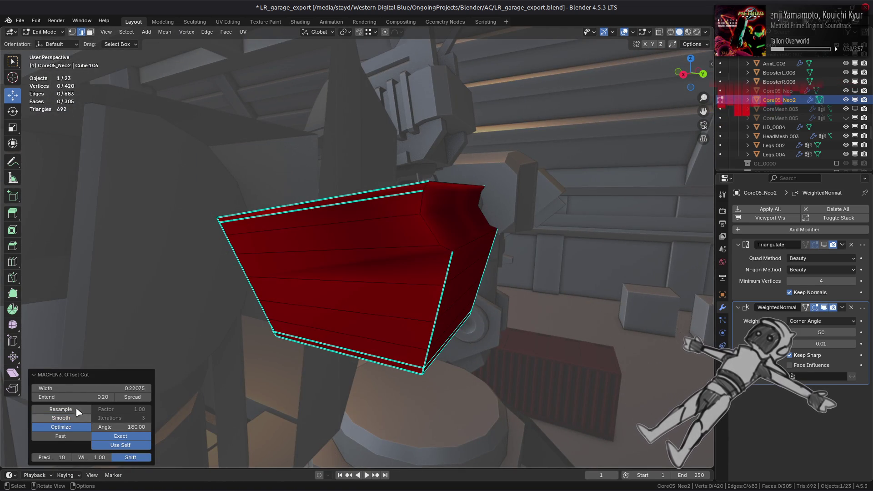
Try Fast versus Exact, Resample, Smooth and Spread, leaving Exact with the others off
{"action": "left_click", "coordinate": [79, 437]}
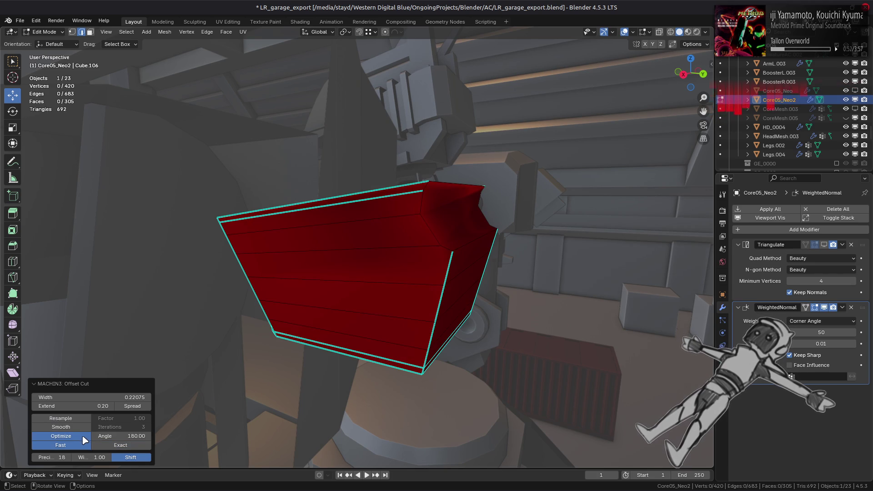
{"action": "left_click", "coordinate": [117, 443]}
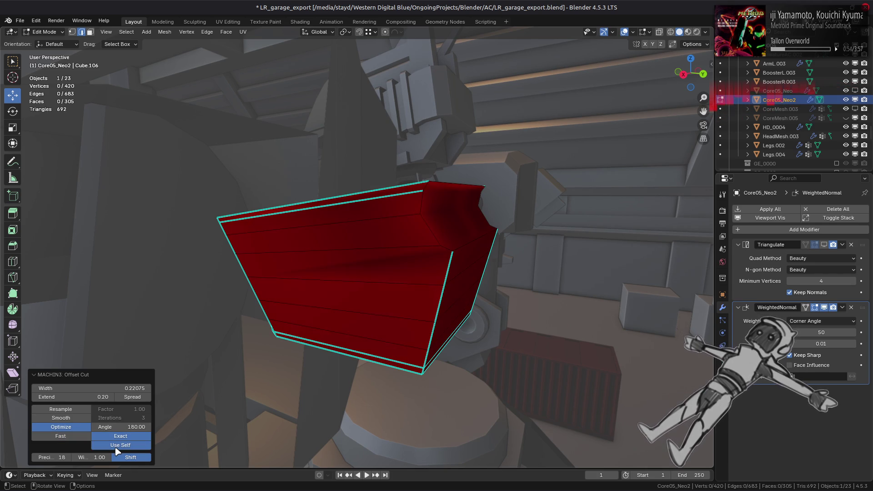
{"action": "left_click", "coordinate": [73, 410]}
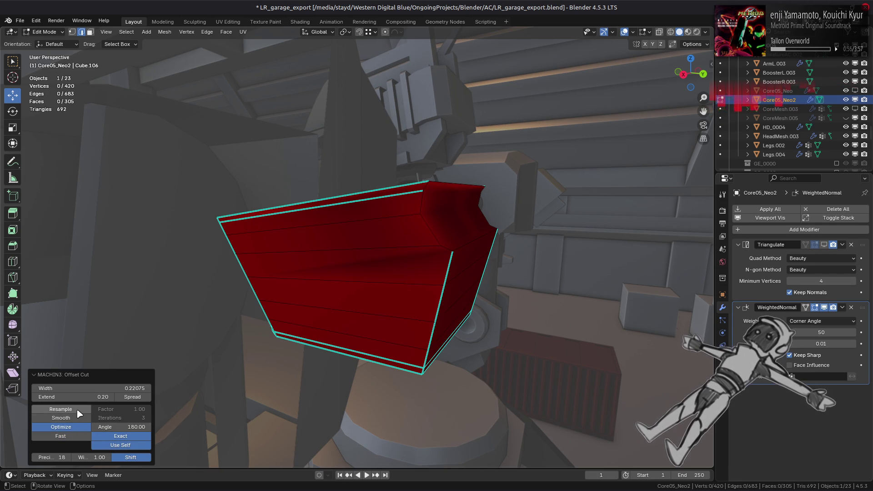
{"action": "left_click", "coordinate": [75, 418]}
{"action": "left_click", "coordinate": [76, 418]}
{"action": "left_click", "coordinate": [75, 410]}
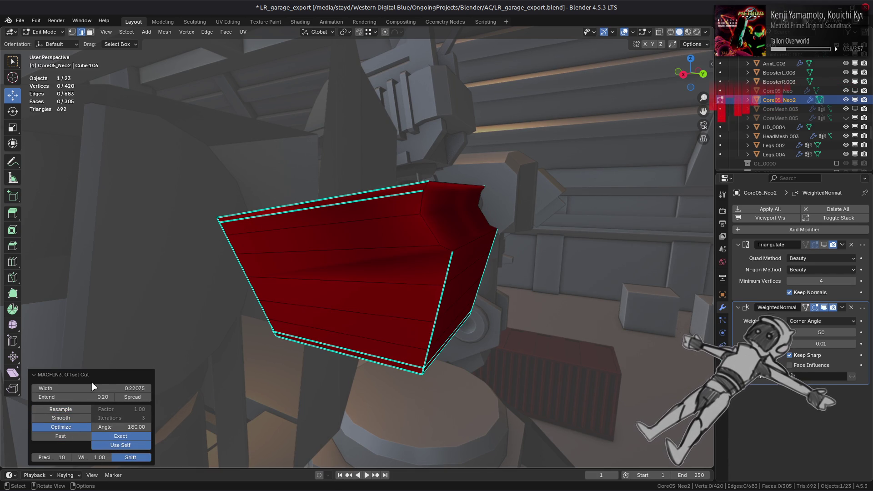
{"action": "left_click", "coordinate": [133, 398]}
{"action": "left_click", "coordinate": [133, 400]}
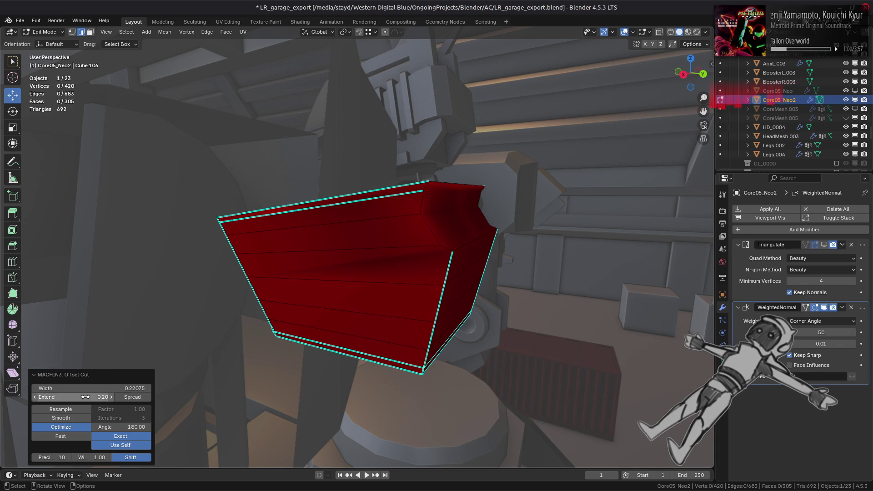
Vary the cut width between about 0.126 and 0.37165, then undo the Offset Cut
{"action": "left_click_drag", "start_coordinate": [87, 389], "coordinate": [163, 388]}
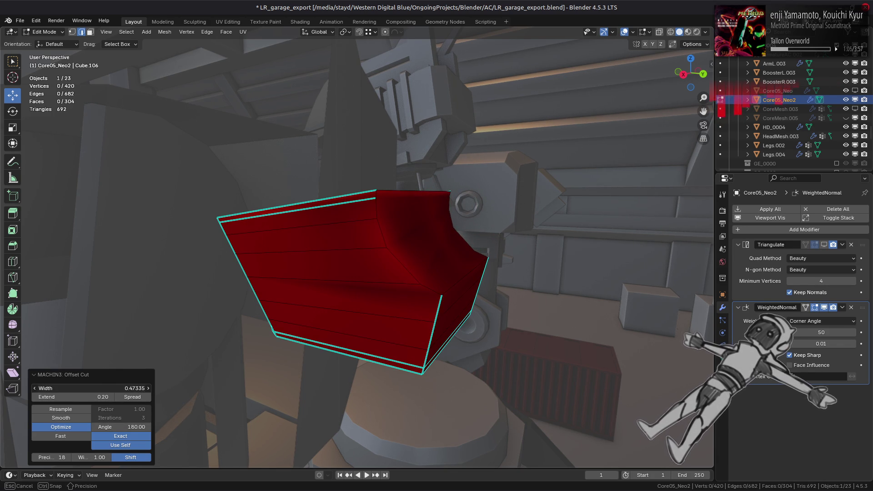
{"action": "mouse_move", "coordinate": [163, 388]}
{"action": "left_mouse_down"}
{"action": "mouse_move", "coordinate": [23, 388]}
{"action": "mouse_move", "coordinate": [57, 389]}
{"action": "left_mouse_up"}
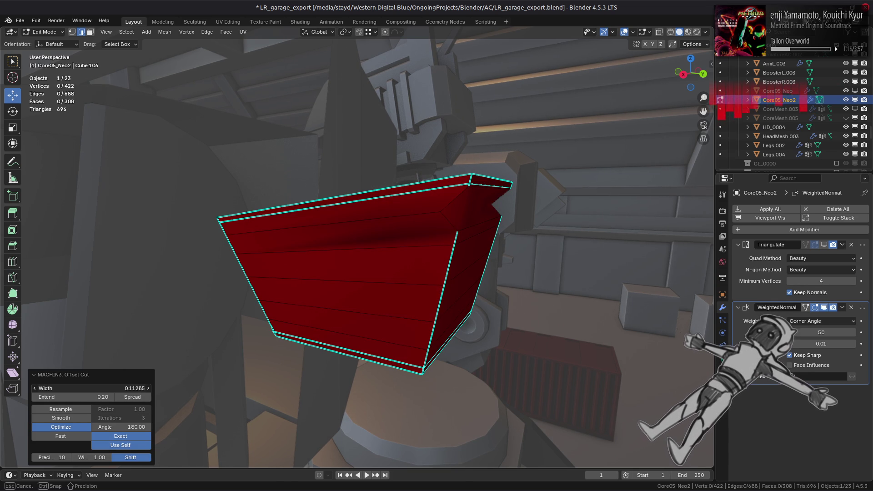
{"action": "left_click_drag", "start_coordinate": [57, 388], "coordinate": [134, 388]}
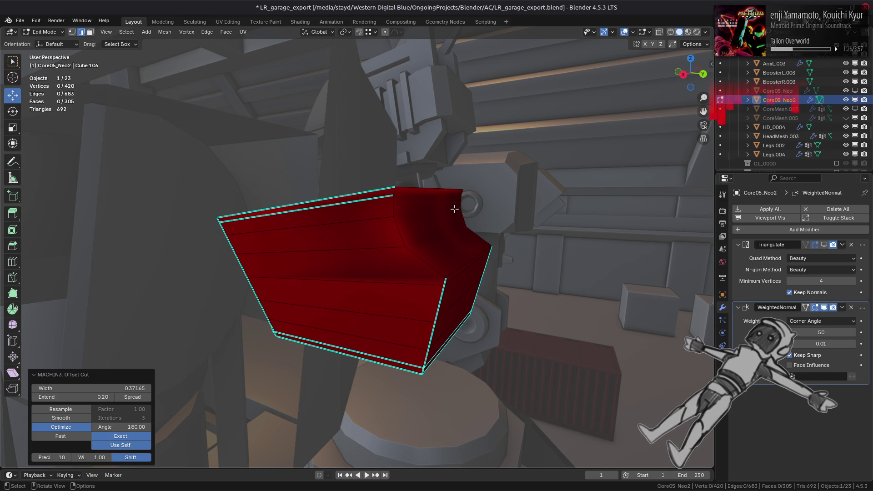
{"action": "mouse_move", "coordinate": [454, 209]}
{"action": "middle_mouse_down"}
{"action": "mouse_move", "coordinate": [395, 243]}
{"action": "mouse_move", "coordinate": [345, 216]}
{"action": "middle_mouse_up"}
{"action": "key", "text": "ctrl+z"}
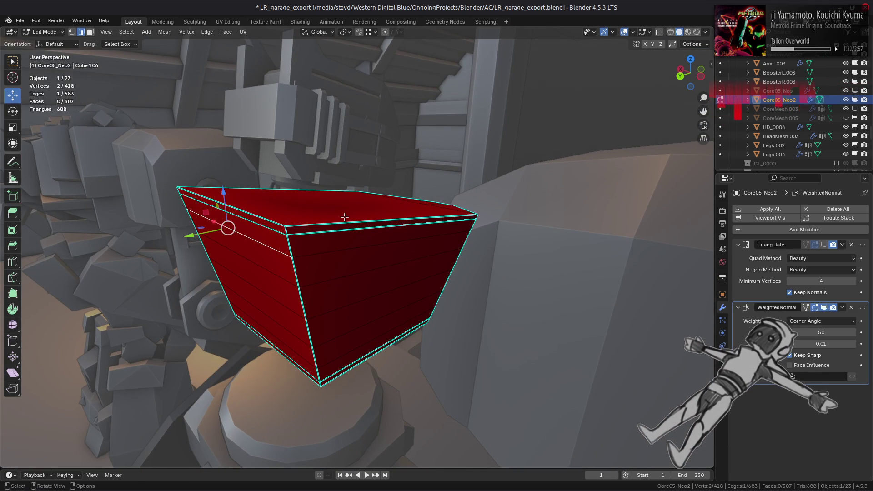
Clear the selection and alt-click seven horizontal edge loops down the torso side
{"action": "left_click", "coordinate": [342, 245]}
{"action": "key", "text": "a"}
{"action": "key", "text": "alt+a"}
{"action": "left_click", "coordinate": [332, 234], "text": "alt"}
{"action": "left_click", "coordinate": [334, 249], "text": "alt+shift"}
{"action": "left_click", "coordinate": [339, 277], "text": "alt+shift"}
{"action": "left_click", "coordinate": [348, 324], "text": "alt+shift"}
{"action": "left_click", "coordinate": [350, 342], "text": "alt+shift"}
{"action": "left_click", "coordinate": [348, 359], "text": "alt+shift"}
{"action": "left_click", "coordinate": [350, 359], "text": "alt+shift"}
Dissolve the selected loops, unhide the hidden geometry, and switch to Object Mode
{"action": "key", "text": "ctrl+e"}
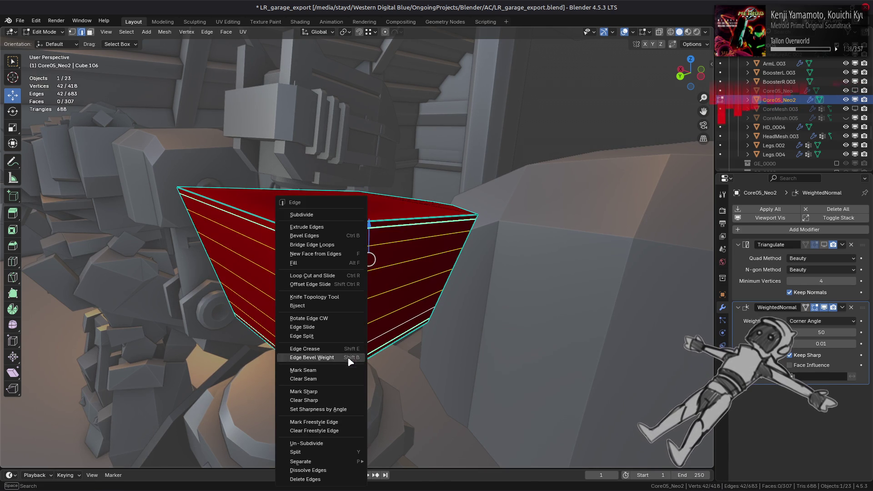
{"action": "left_click", "coordinate": [308, 470]}
{"action": "mouse_move", "coordinate": [354, 318]}
{"action": "middle_mouse_down"}
{"action": "mouse_move", "coordinate": [403, 308]}
{"action": "mouse_move", "coordinate": [363, 302]}
{"action": "mouse_move", "coordinate": [395, 343]}
{"action": "mouse_move", "coordinate": [398, 322]}
{"action": "middle_mouse_up"}
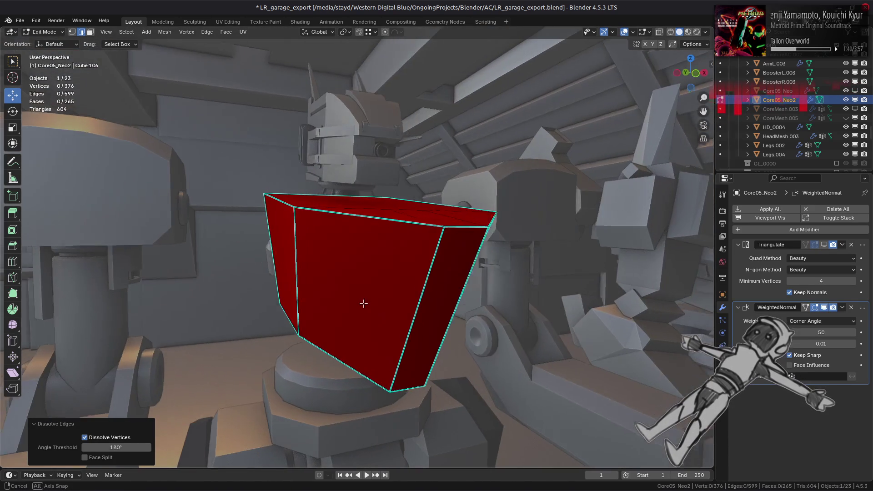
{"action": "key", "text": "alt+h"}
{"action": "key", "text": "Tab"}
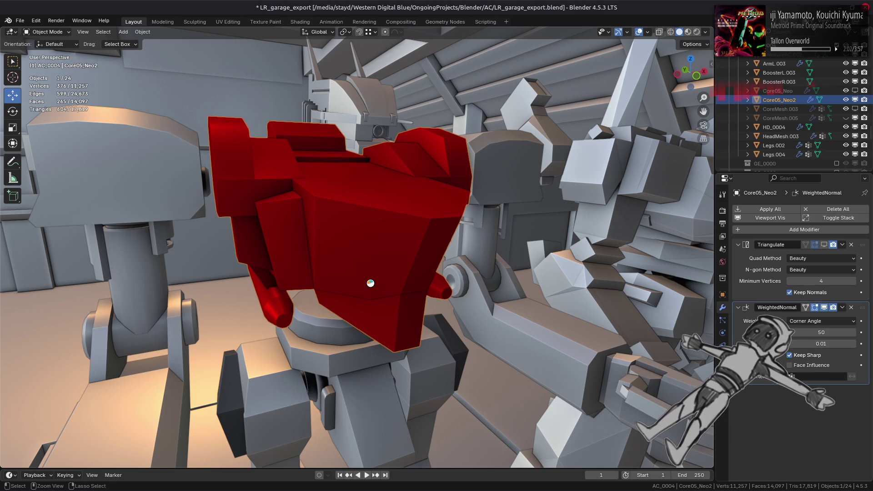
Save LR_garage_export.blend with Ctrl+S
{"action": "key", "text": "ctrl+s"}
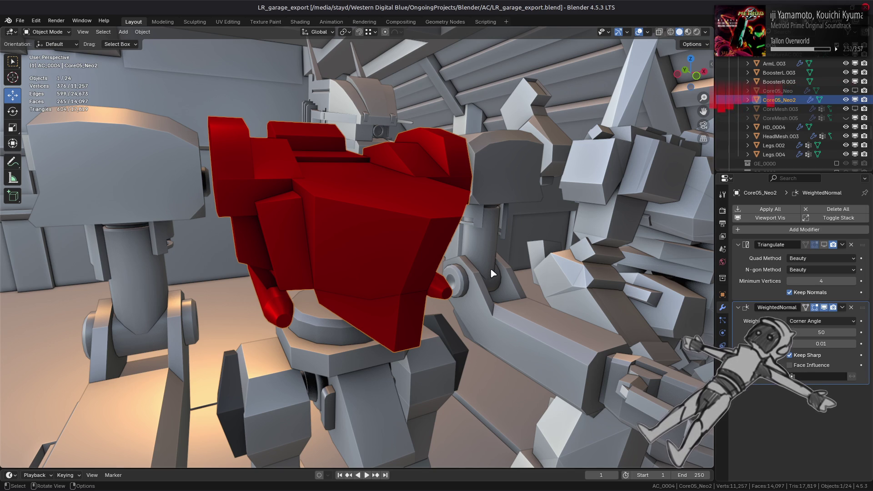
{"action": "mouse_move", "coordinate": [601, 490]}
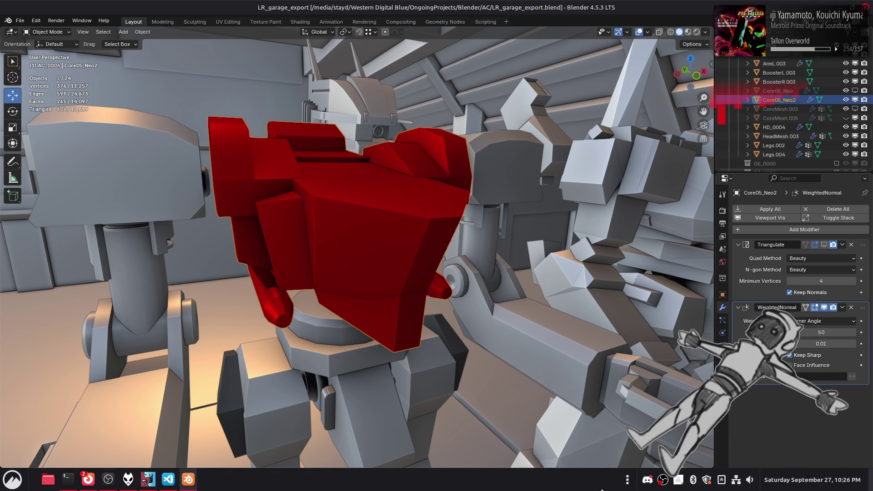
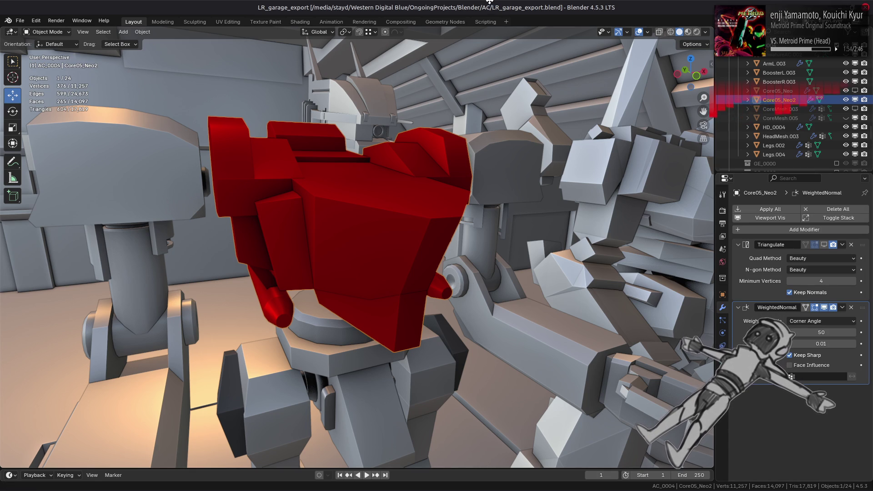
Save LR_garage_export.blend and enter Edit Mode on the Core05_Neo2 torso
{"action": "key", "text": "ctrl+s"}
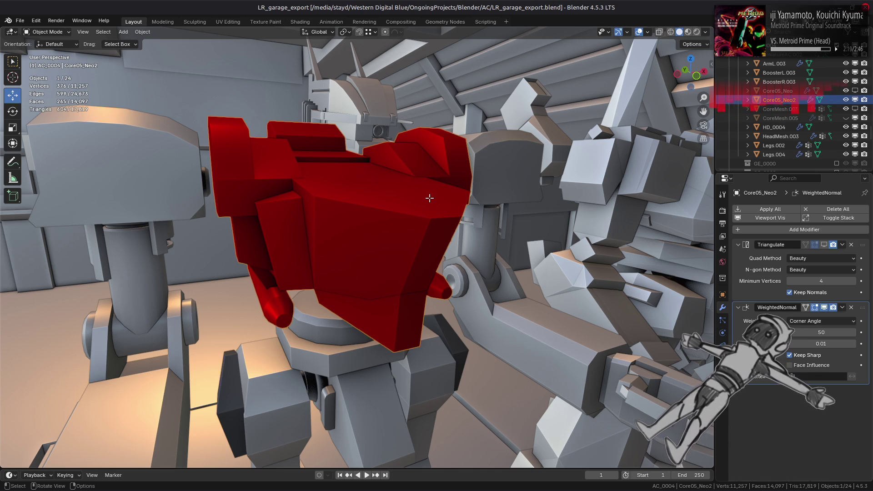
{"action": "key", "text": "Tab"}
Select a bottom torso edge and hide the Sharp overlay, trying Retopology but leaving it off
{"action": "left_click", "coordinate": [399, 300]}
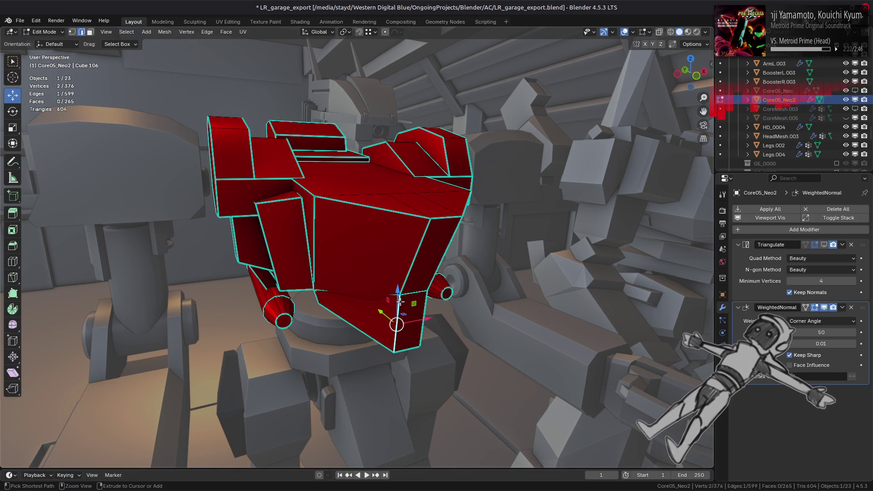
{"action": "left_click", "coordinate": [648, 32]}
{"action": "left_click", "coordinate": [641, 73]}
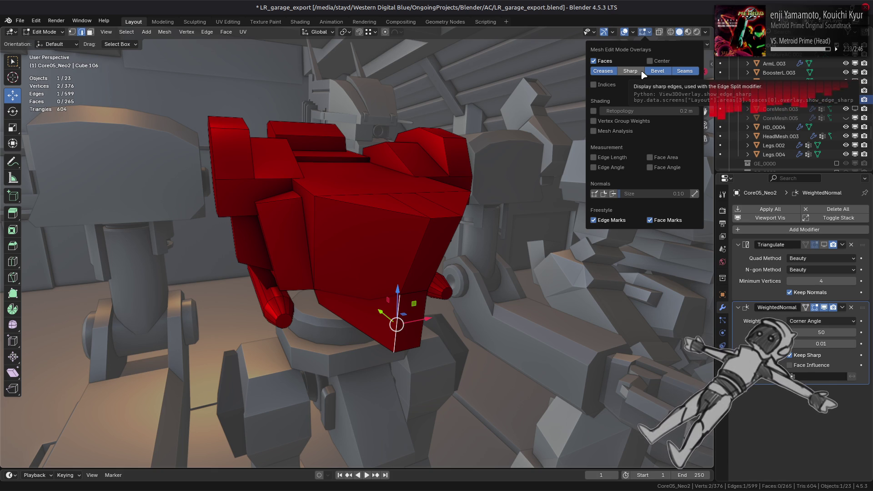
{"action": "left_click", "coordinate": [593, 111]}
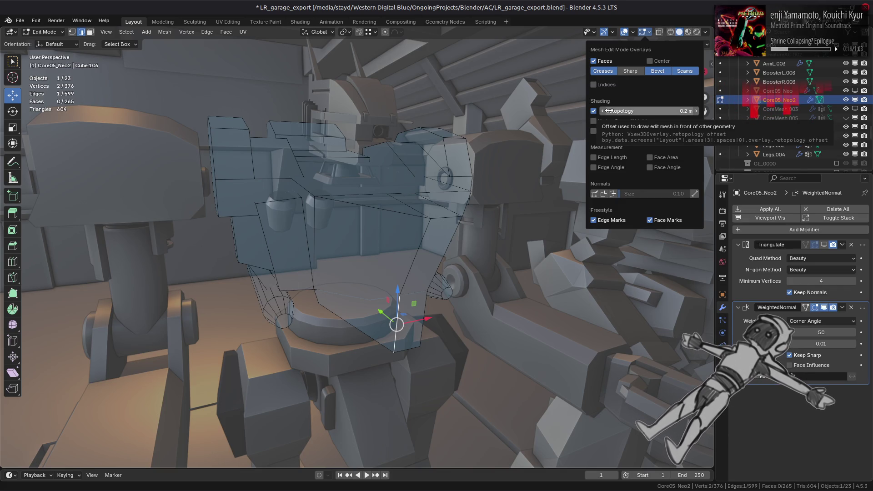
{"action": "left_click", "coordinate": [593, 111]}
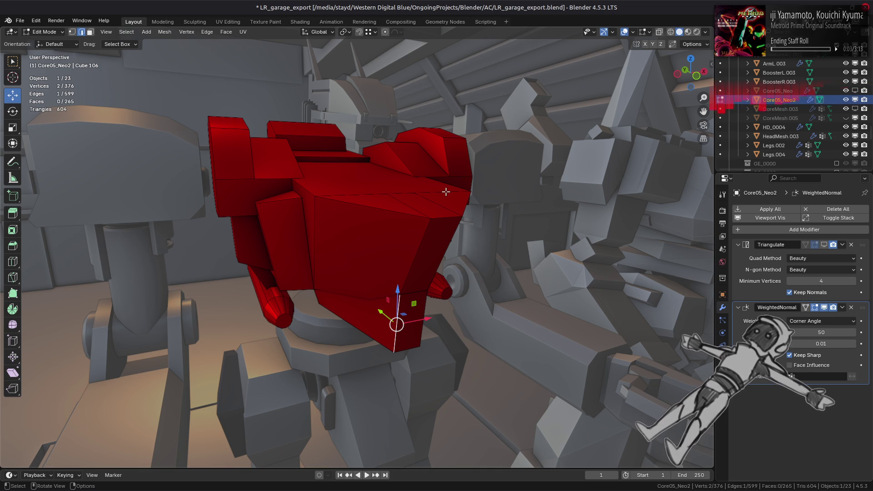
Fatten the linked faces of the lower wedge block by an even 0.05 m offset
{"action": "key", "text": "3"}
{"action": "key", "text": "ctrl+l"}
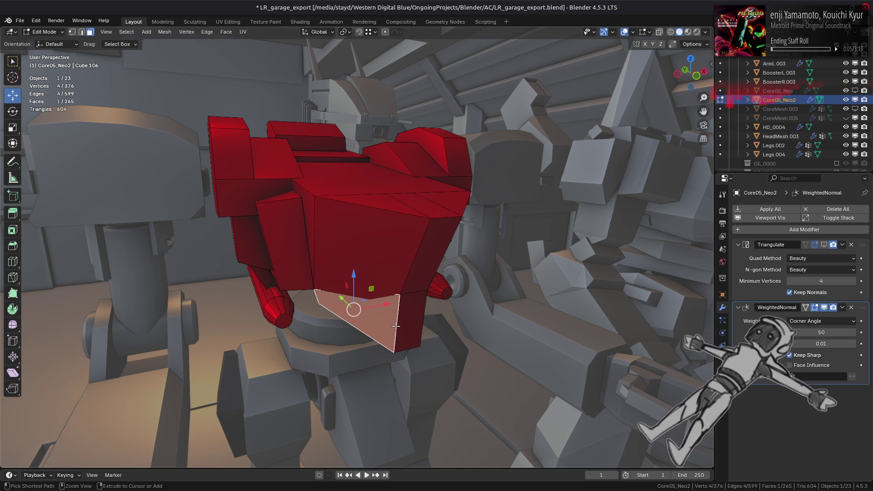
{"action": "key", "text": "alt+s"}
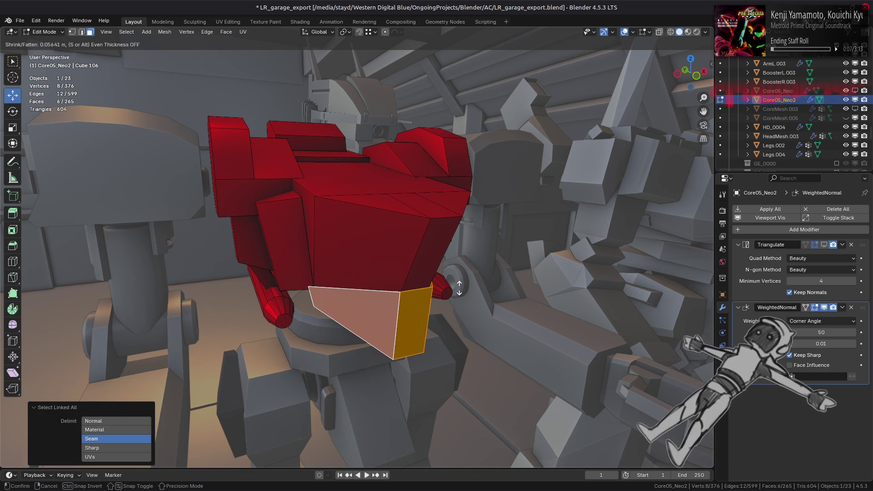
{"action": "left_click", "coordinate": [459, 288]}
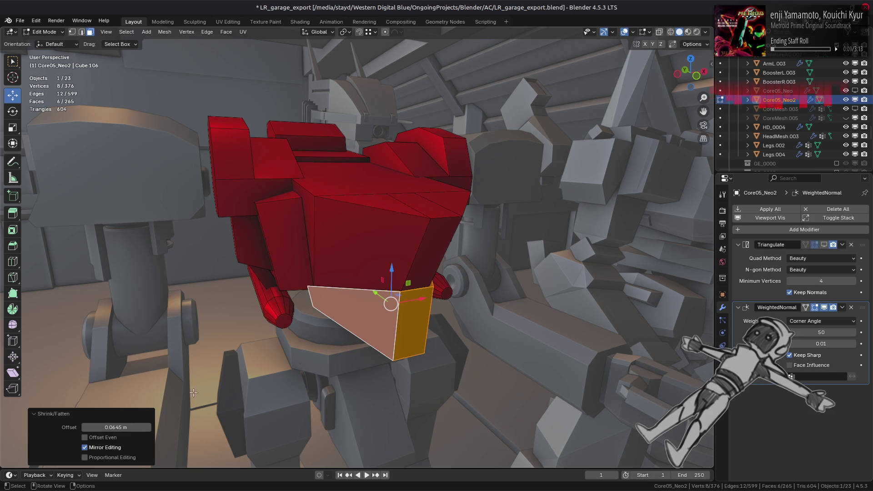
{"action": "left_click", "coordinate": [114, 437]}
{"action": "left_click", "coordinate": [114, 438]}
{"action": "left_click", "coordinate": [113, 438]}
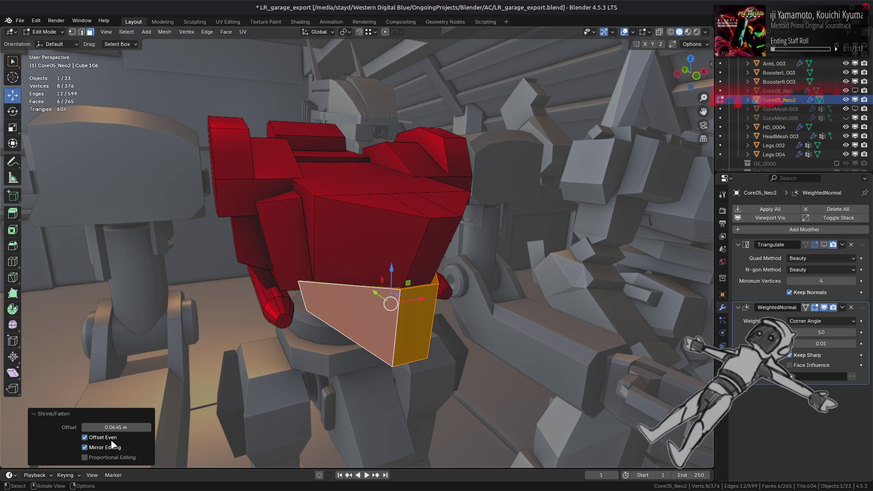
{"action": "left_click_drag", "start_coordinate": [116, 427], "coordinate": [116, 428]}
{"action": "key", "text": "Return"}
Select the lower-right red panel from the front, undo its change, and hide the Triangulate viewport result
{"action": "key", "text": "Tab"}
{"action": "mouse_move", "coordinate": [400, 291]}
{"action": "middle_mouse_down"}
{"action": "mouse_move", "coordinate": [324, 289]}
{"action": "mouse_move", "coordinate": [375, 277]}
{"action": "middle_mouse_up"}
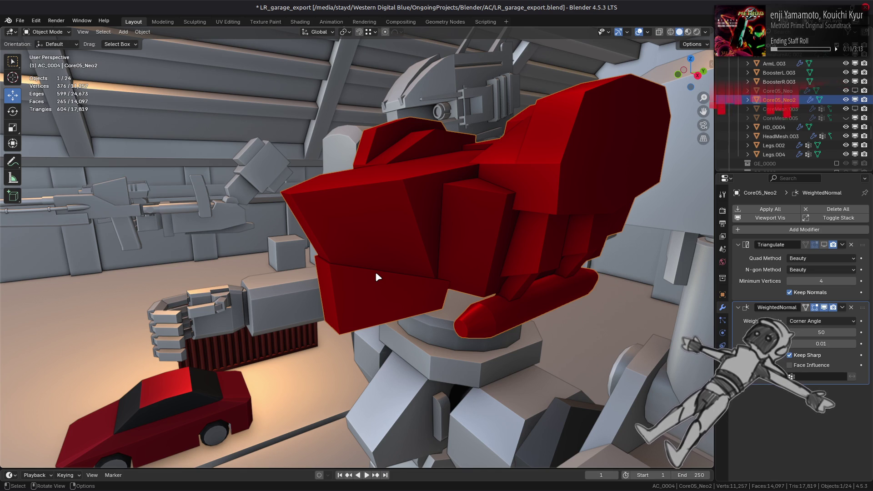
{"action": "mouse_move", "coordinate": [376, 277]}
{"action": "middle_mouse_down"}
{"action": "mouse_move", "coordinate": [409, 261]}
{"action": "mouse_move", "coordinate": [451, 262]}
{"action": "mouse_move", "coordinate": [406, 273]}
{"action": "mouse_move", "coordinate": [327, 246]}
{"action": "mouse_move", "coordinate": [364, 273]}
{"action": "middle_mouse_up"}
{"action": "scroll", "coordinate": [368, 273], "scroll_direction": "up", "scroll_amount": 3}
{"action": "key", "text": "Tab"}
{"action": "left_click", "coordinate": [367, 273]}
{"action": "key", "text": "ctrl+z"}
{"action": "key", "text": "Tab"}
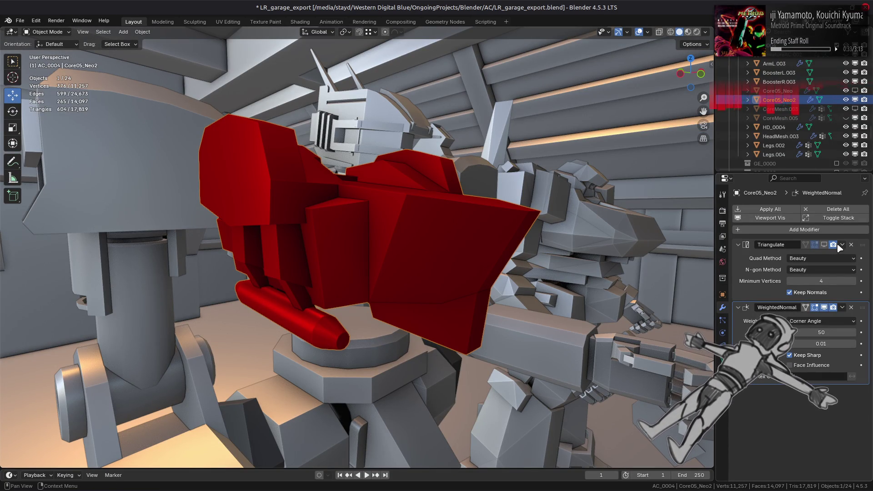
{"action": "left_click", "coordinate": [824, 245]}
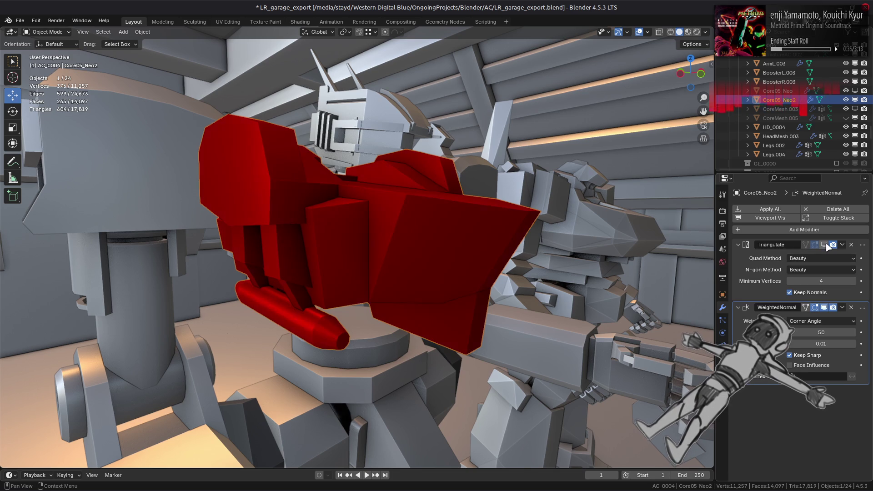
Show the Triangulate modifier again and set its Quad Method to Longest Diagonal
{"action": "left_click", "coordinate": [825, 245]}
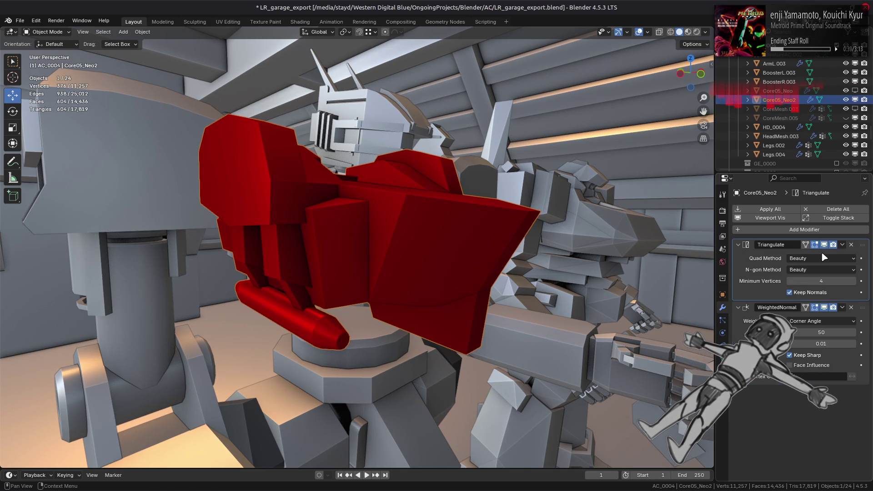
{"action": "left_click", "coordinate": [821, 258]}
{"action": "left_click", "coordinate": [818, 309]}
{"action": "middle_click_drag", "start_coordinate": [694, 288], "coordinate": [555, 299]}
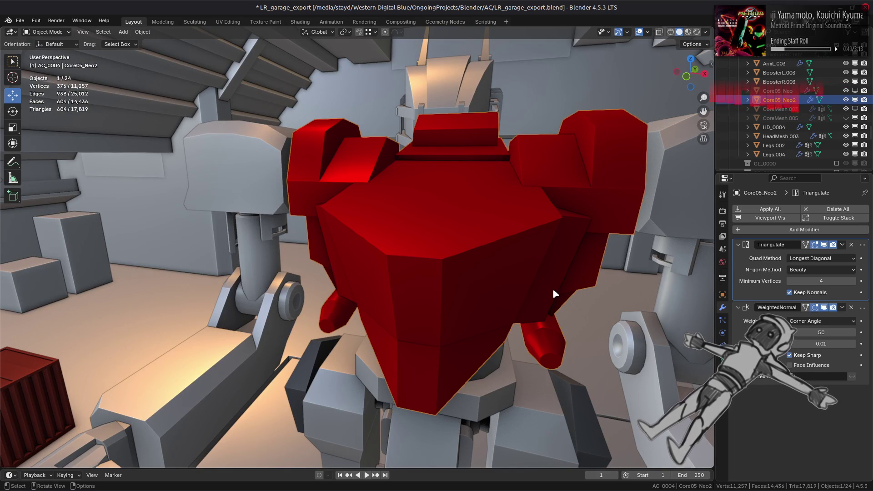
{"action": "middle_click_drag", "start_coordinate": [558, 250], "coordinate": [588, 250]}
Deselect everything and save the blend file, briefly checking the mesh in Edit Mode
{"action": "key", "text": "alt+a"}
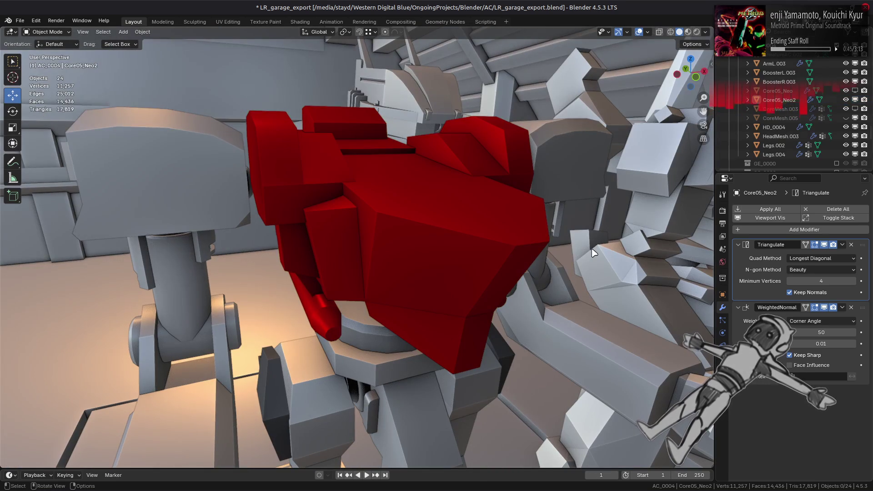
{"action": "key", "text": "ctrl+s"}
{"action": "key", "text": "Tab"}
{"action": "middle_click_drag", "start_coordinate": [591, 248], "coordinate": [620, 213]}
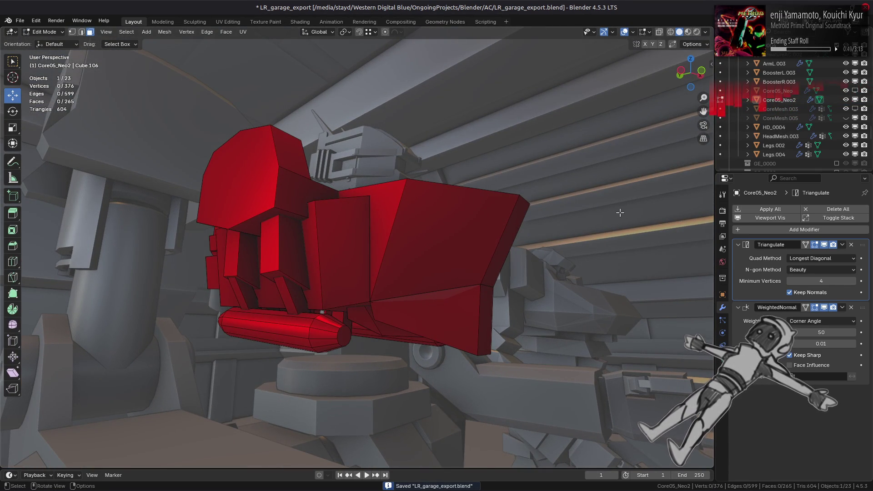
{"action": "key", "text": "Tab"}
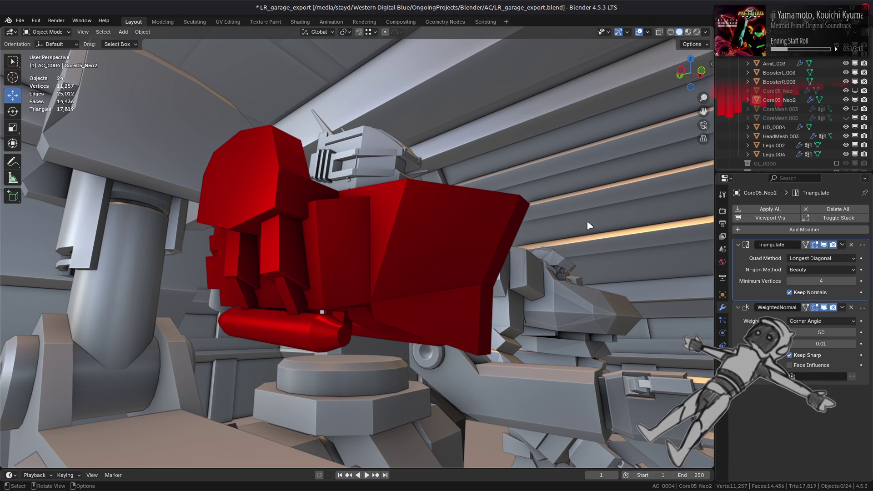
Fatten a strip of lower wedge faces by 0.05 m with Offset Even enabled
{"action": "middle_click_drag", "start_coordinate": [589, 226], "coordinate": [459, 321]}
{"action": "key", "text": "Tab"}
{"action": "left_click", "coordinate": [455, 320]}
{"action": "middle_click_drag", "start_coordinate": [404, 307], "coordinate": [309, 375]}
{"action": "left_click", "coordinate": [472, 319], "text": "ctrl"}
{"action": "key", "text": "alt+s"}
{"action": "left_click", "coordinate": [535, 300]}
{"action": "left_click", "coordinate": [114, 438]}
{"action": "left_click", "coordinate": [121, 428]}
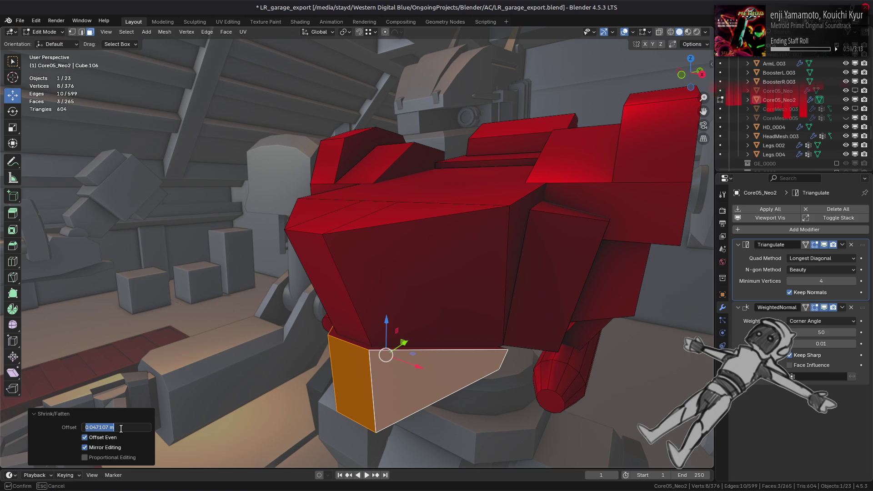
{"action": "type", "text": "0.05"}
{"action": "key", "text": "Return"}
{"action": "mouse_move", "coordinate": [178, 417]}
{"action": "middle_mouse_down"}
{"action": "mouse_move", "coordinate": [423, 328]}
{"action": "mouse_move", "coordinate": [426, 335]}
{"action": "mouse_move", "coordinate": [414, 362]}
{"action": "mouse_move", "coordinate": [300, 324]}
{"action": "middle_mouse_up"}
{"action": "key", "text": "Tab"}
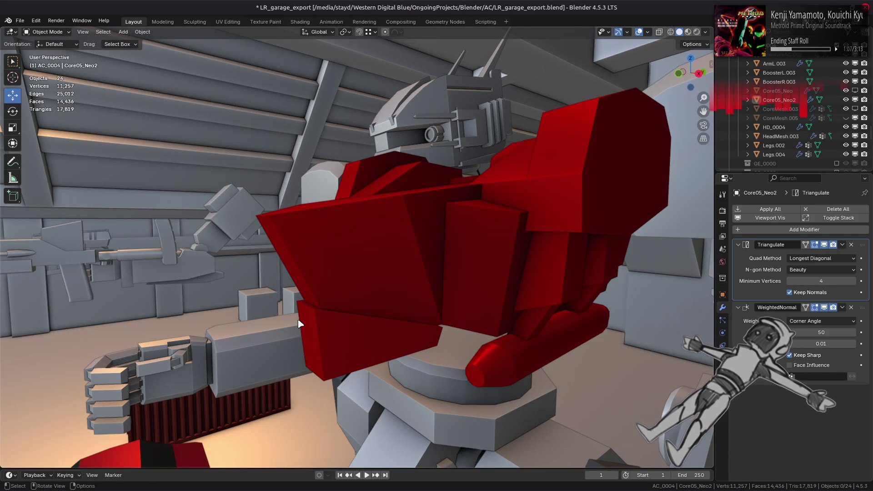
Fatten two more red wedge faces by 0.05 m with even thickness
{"action": "mouse_move", "coordinate": [448, 338]}
{"action": "middle_mouse_down"}
{"action": "mouse_move", "coordinate": [376, 312]}
{"action": "mouse_move", "coordinate": [391, 306]}
{"action": "mouse_move", "coordinate": [423, 317]}
{"action": "mouse_move", "coordinate": [402, 324]}
{"action": "middle_mouse_up"}
{"action": "key", "text": "Tab"}
{"action": "left_click", "coordinate": [338, 340]}
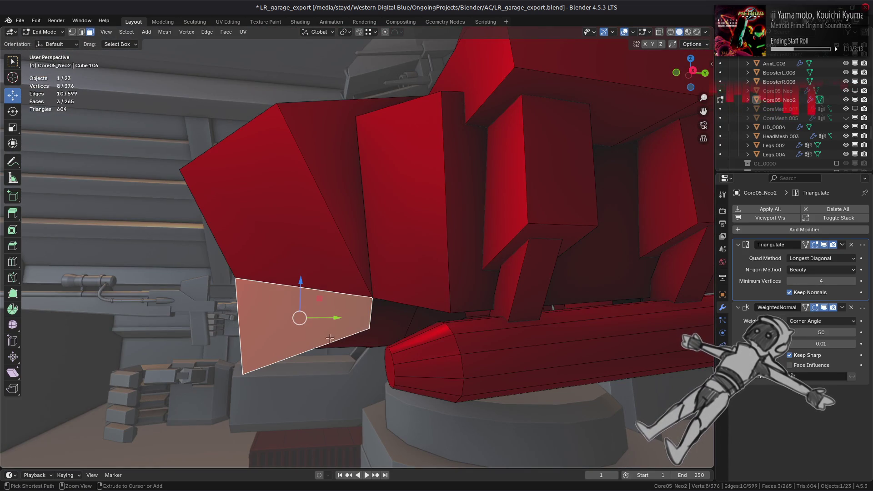
{"action": "left_click", "coordinate": [258, 320], "text": "shift"}
{"action": "key", "text": "alt+s"}
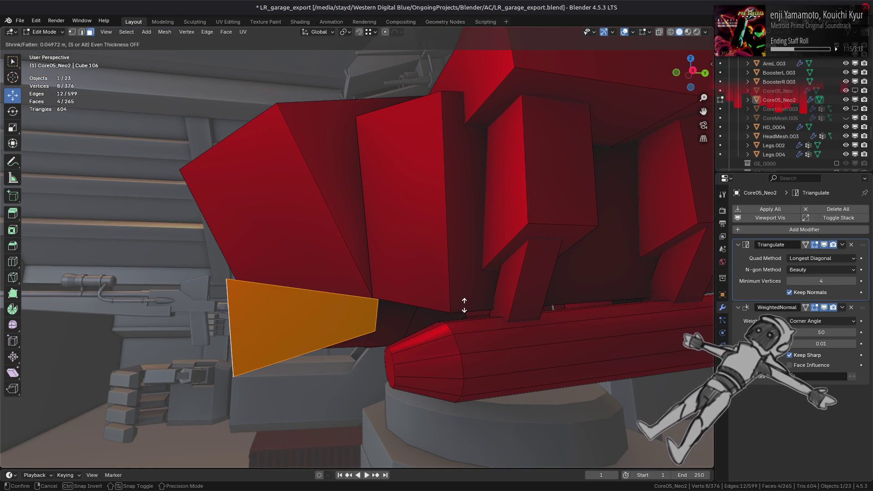
{"action": "type", "text": "0.05"}
{"action": "key", "text": "Return"}
{"action": "left_click", "coordinate": [104, 441]}
Compare the fatten with and without Offset Even, keep it on, and return to Object Mode
{"action": "middle_click_drag", "start_coordinate": [218, 400], "coordinate": [251, 377]}
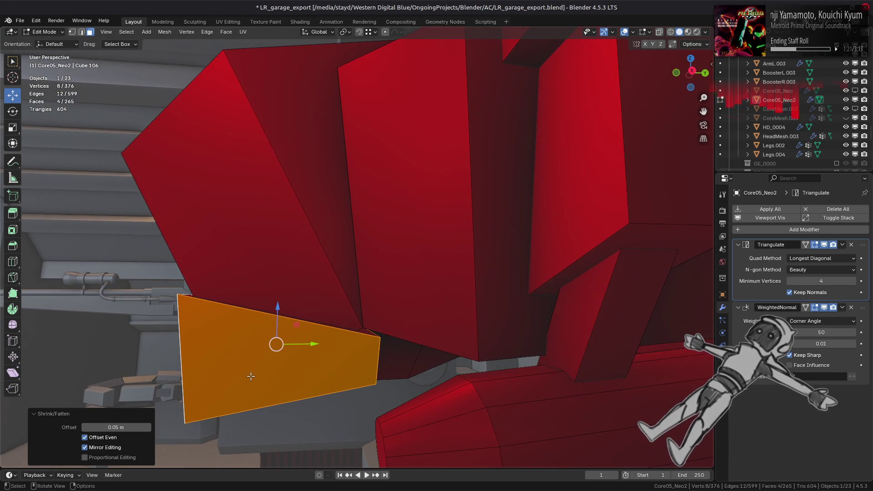
{"action": "left_click", "coordinate": [109, 439]}
{"action": "middle_click_drag", "start_coordinate": [159, 428], "coordinate": [491, 375]}
{"action": "left_click", "coordinate": [118, 439]}
{"action": "middle_click_drag", "start_coordinate": [159, 427], "coordinate": [241, 411]}
{"action": "left_click", "coordinate": [87, 435]}
{"action": "mouse_move", "coordinate": [86, 434]}
{"action": "middle_mouse_down"}
{"action": "mouse_move", "coordinate": [191, 391]}
{"action": "mouse_move", "coordinate": [234, 352]}
{"action": "mouse_move", "coordinate": [215, 330]}
{"action": "middle_mouse_up"}
{"action": "left_click", "coordinate": [110, 437]}
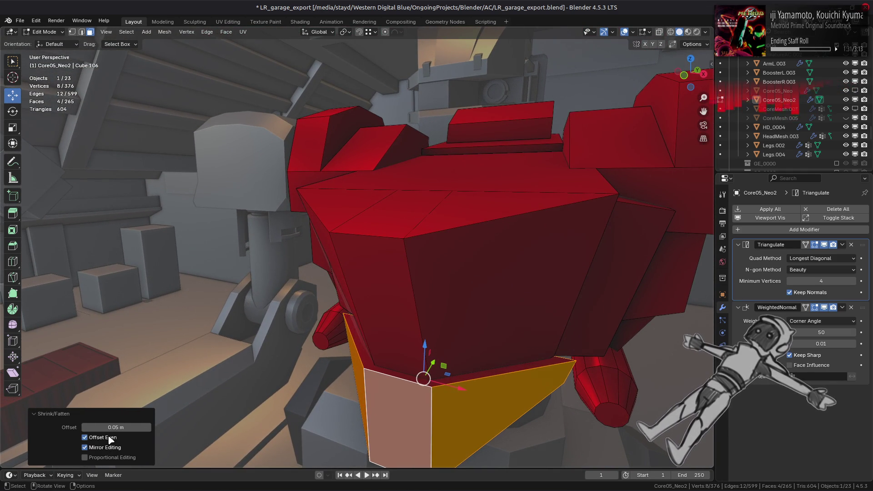
{"action": "key", "text": "KP_1"}
{"action": "key", "text": "Tab"}
{"action": "mouse_move", "coordinate": [352, 309]}
{"action": "middle_mouse_down"}
{"action": "mouse_move", "coordinate": [500, 248]}
{"action": "mouse_move", "coordinate": [445, 238]}
{"action": "middle_mouse_up"}
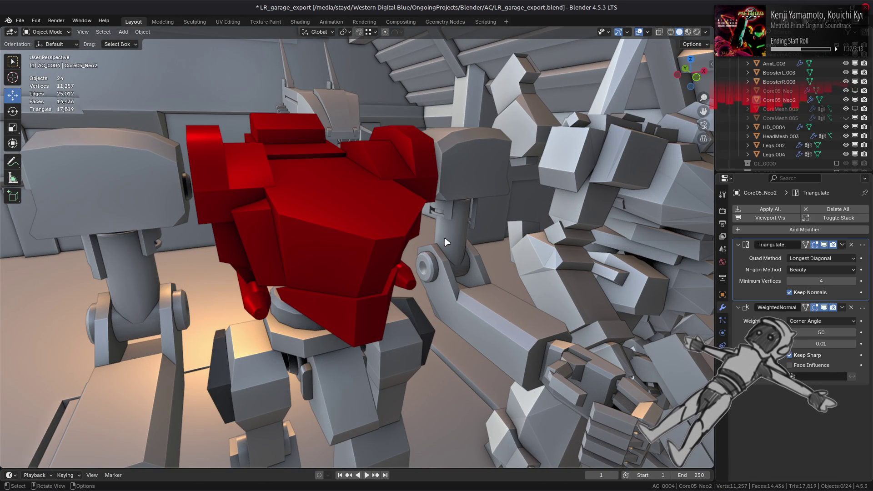
Select the torso's top faces and dissolve the two vertices splitting the top face
{"action": "scroll", "coordinate": [446, 242], "scroll_direction": "up", "scroll_amount": 4}
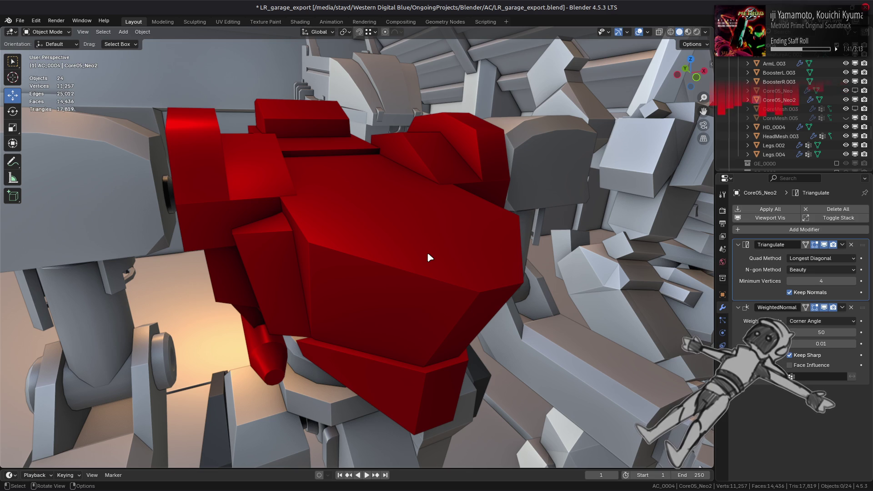
{"action": "left_click", "coordinate": [430, 258]}
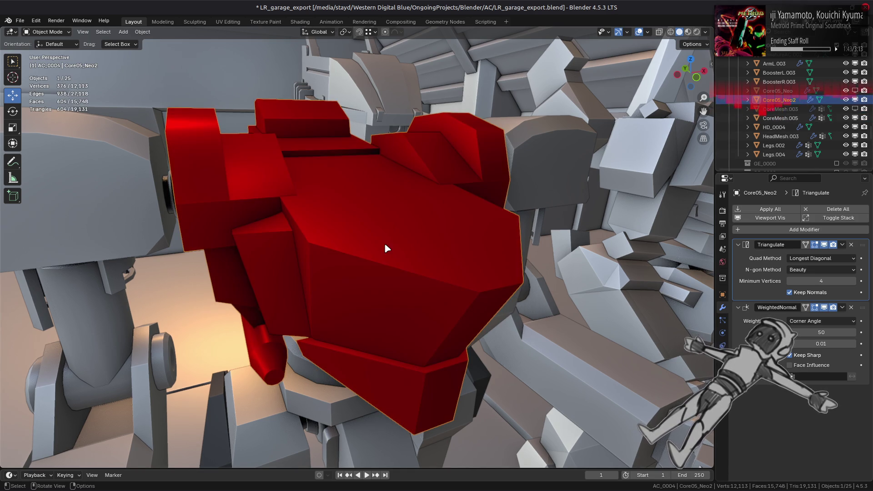
{"action": "key", "text": "Tab"}
{"action": "left_click", "coordinate": [376, 203]}
{"action": "left_click", "coordinate": [374, 245], "text": "ctrl"}
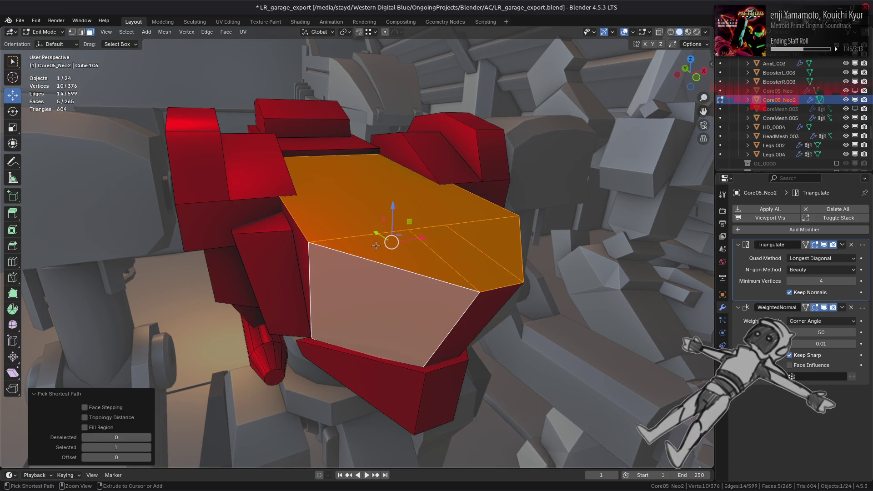
{"action": "left_click", "coordinate": [402, 249], "text": "ctrl"}
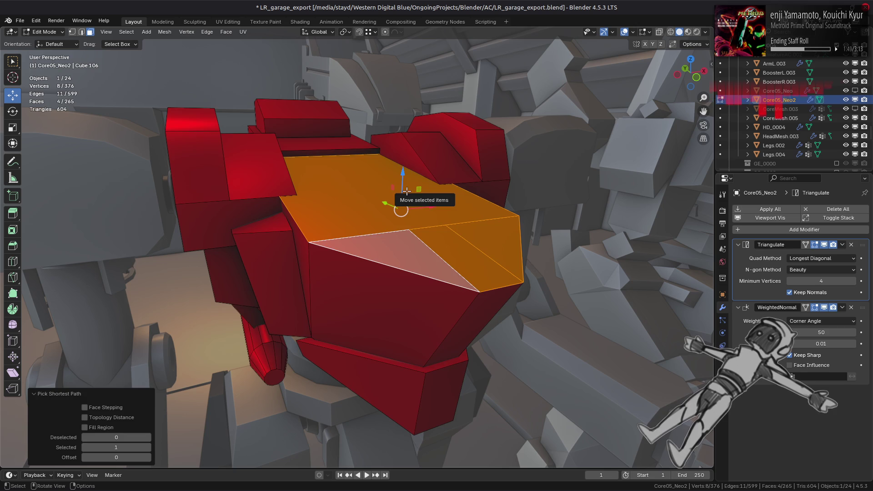
{"action": "key", "text": "1"}
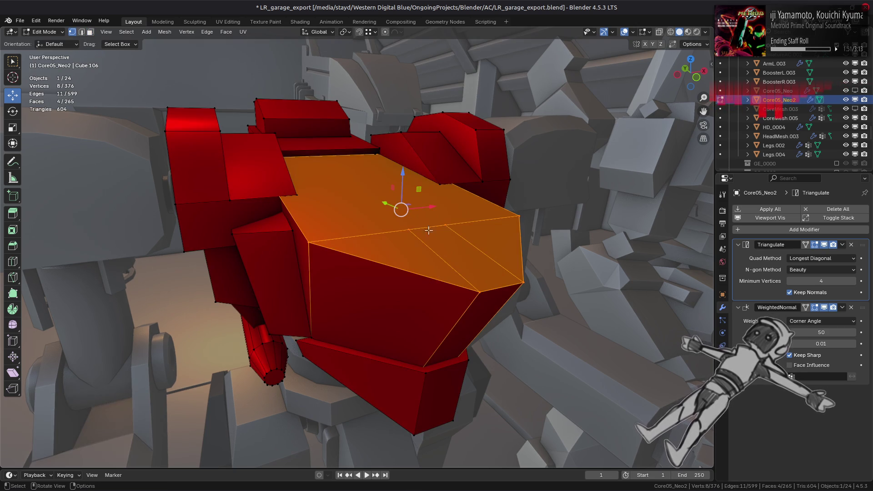
{"action": "left_click", "coordinate": [412, 230]}
{"action": "left_click", "coordinate": [445, 225], "text": "shift"}
{"action": "right_click", "coordinate": [353, 264]}
{"action": "left_click", "coordinate": [340, 450]}
Edge-slide the top edges by factor -0.354 to reshape the chest top
{"action": "key", "text": "3"}
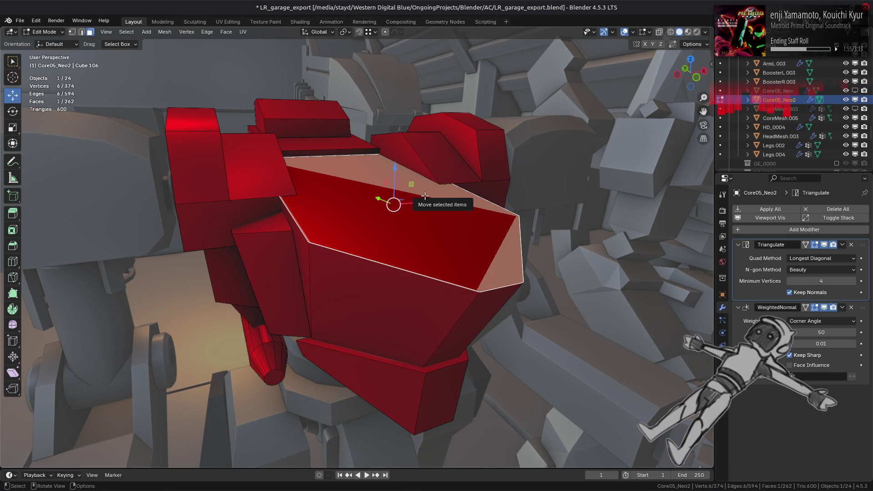
{"action": "key", "text": "2"}
{"action": "right_click", "coordinate": [395, 196]}
{"action": "left_click", "coordinate": [394, 319]}
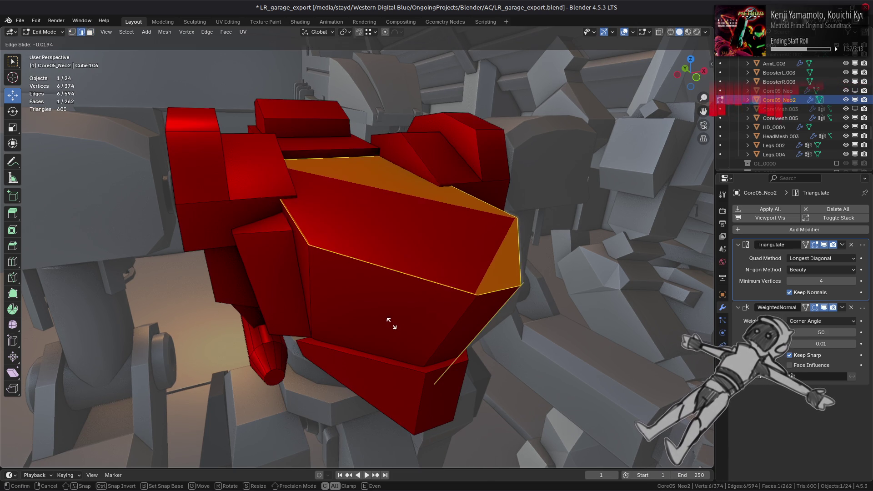
{"action": "left_click", "coordinate": [363, 402]}
{"action": "middle_click_drag", "start_coordinate": [363, 402], "coordinate": [370, 215]}
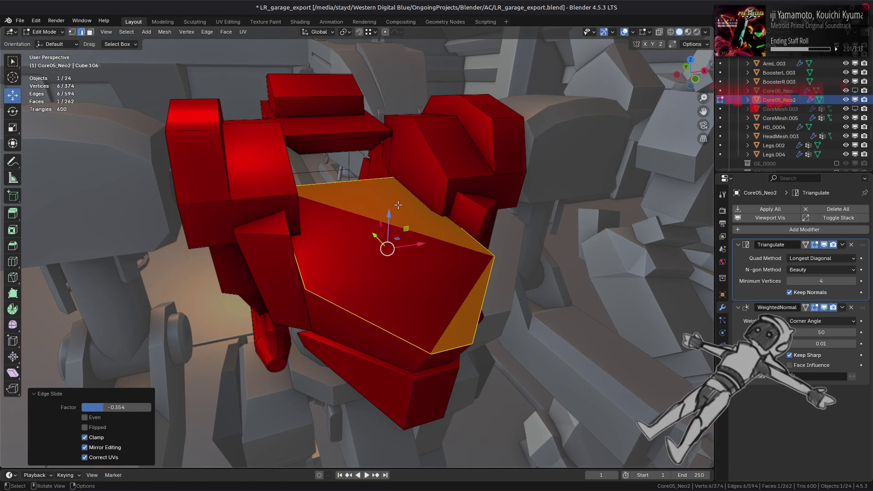
{"action": "middle_click_drag", "start_coordinate": [477, 142], "coordinate": [608, 73]}
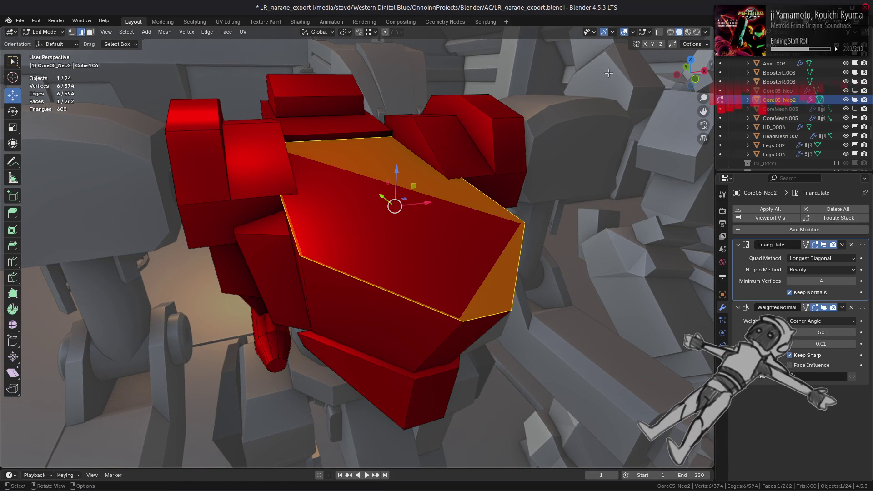
{"action": "left_click", "coordinate": [648, 32]}
Enable the Retopology overlay and turn on In Front drawing for Core05_Neo2
{"action": "left_click", "coordinate": [594, 112]}
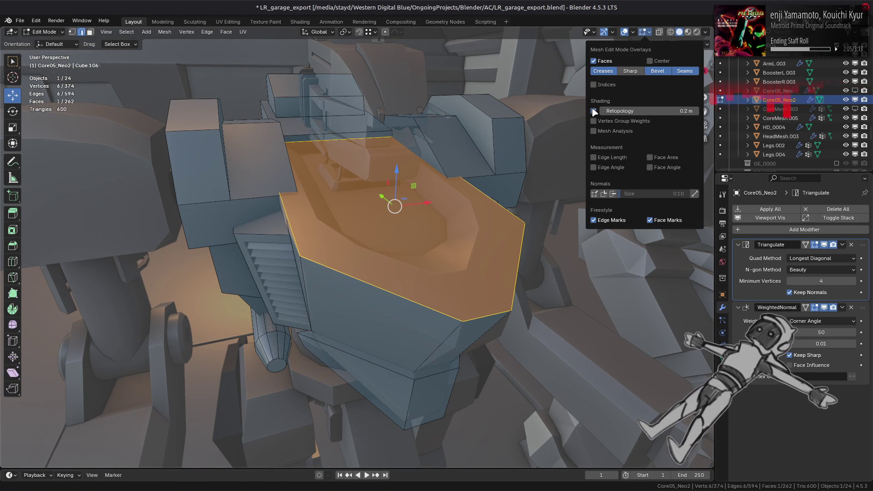
{"action": "mouse_move", "coordinate": [396, 200]}
{"action": "middle_mouse_down"}
{"action": "mouse_move", "coordinate": [402, 187]}
{"action": "mouse_move", "coordinate": [601, 269]}
{"action": "middle_mouse_up"}
{"action": "key", "text": "alt+a"}
{"action": "left_click", "coordinate": [722, 295]}
{"action": "scroll", "coordinate": [755, 391], "scroll_direction": "down", "scroll_amount": 5}
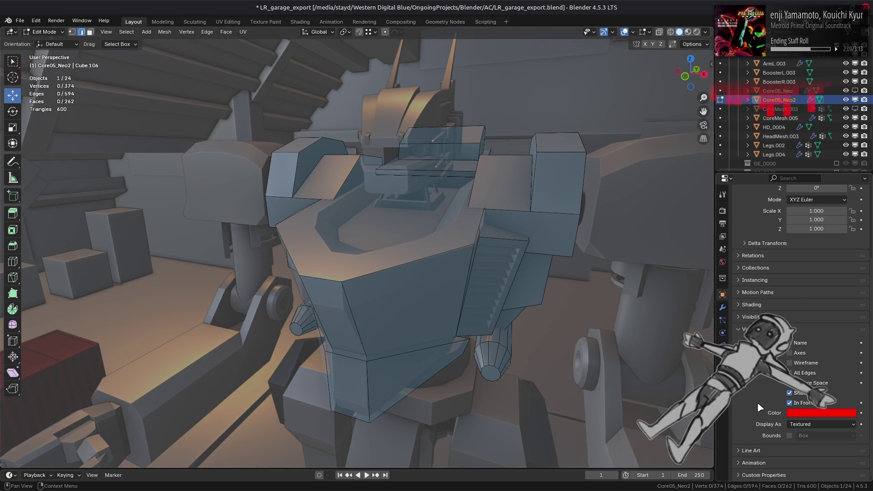
{"action": "left_click", "coordinate": [800, 408]}
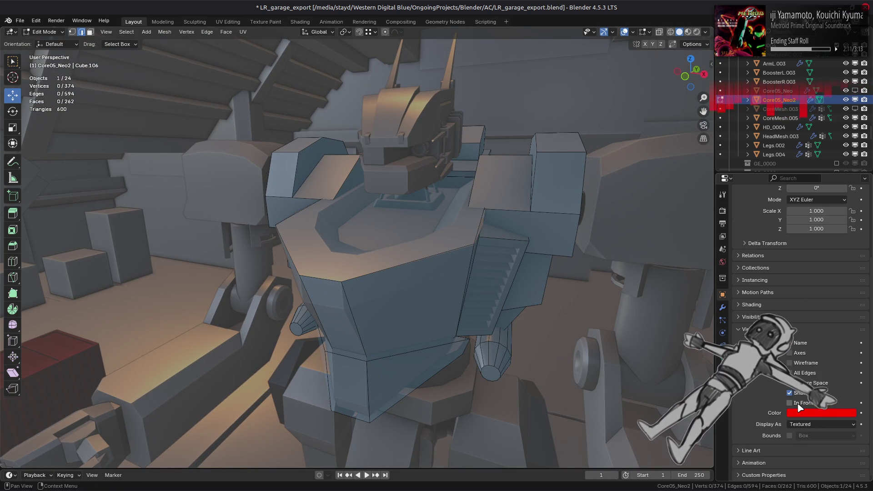
{"action": "left_click", "coordinate": [801, 407]}
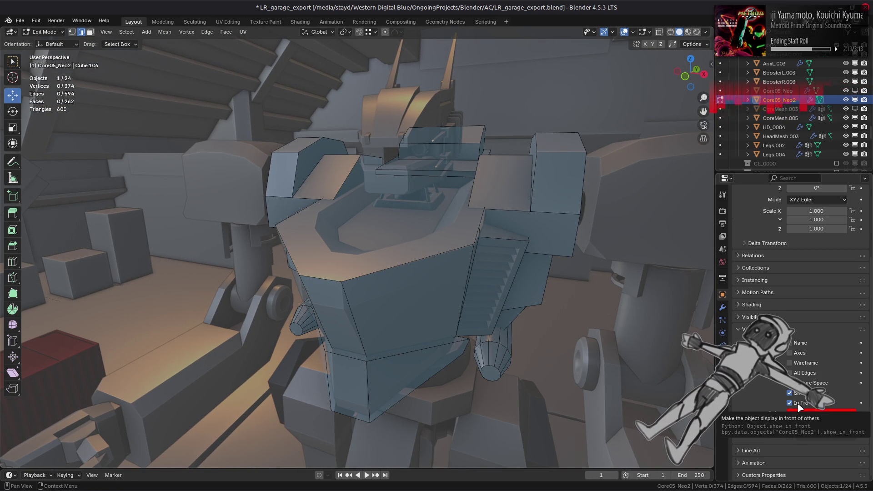
{"action": "left_click", "coordinate": [800, 408]}
{"action": "mouse_move", "coordinate": [522, 318]}
{"action": "middle_mouse_down"}
{"action": "mouse_move", "coordinate": [489, 300]}
{"action": "mouse_move", "coordinate": [573, 318]}
{"action": "middle_mouse_up"}
{"action": "left_click", "coordinate": [800, 404]}
{"action": "left_click", "coordinate": [800, 404]}
{"action": "left_click", "coordinate": [800, 403]}
Try Bounds and Wireframe display for the torso, then return it to Textured display
{"action": "left_click", "coordinate": [814, 412]}
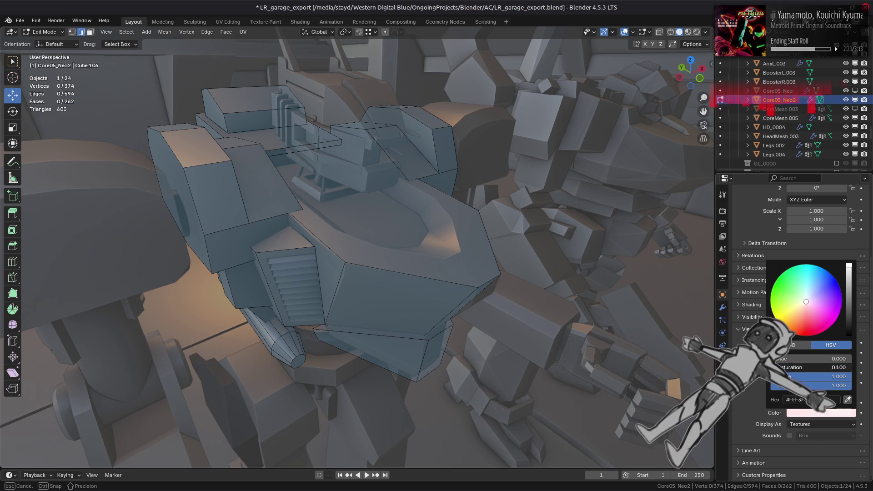
{"action": "left_click", "coordinate": [803, 425]}
{"action": "left_click", "coordinate": [800, 435]}
{"action": "left_click", "coordinate": [814, 424]}
{"action": "left_click", "coordinate": [799, 435]}
{"action": "left_click", "coordinate": [790, 363]}
{"action": "left_click", "coordinate": [791, 363]}
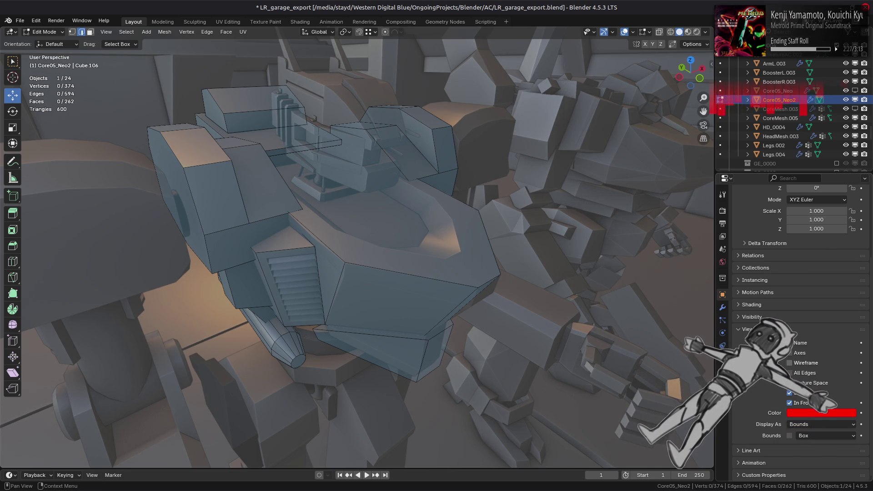
{"action": "left_click", "coordinate": [821, 424]}
{"action": "left_click", "coordinate": [804, 452]}
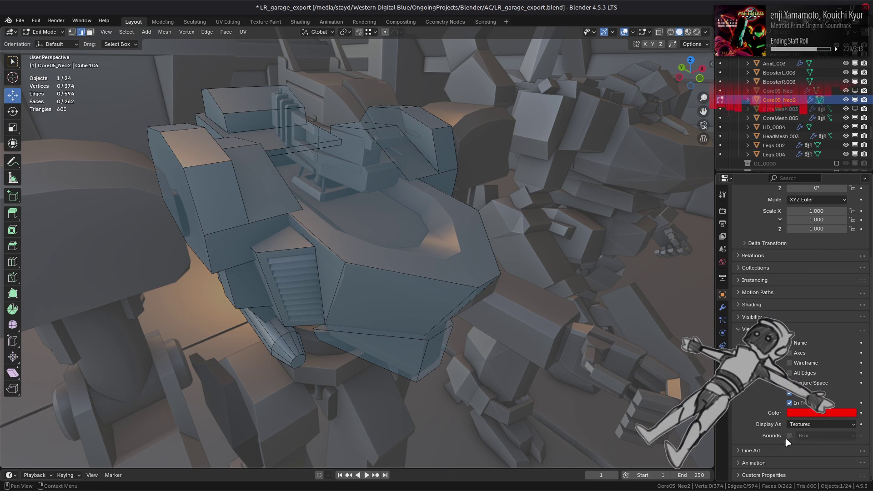
{"action": "mouse_move", "coordinate": [409, 273]}
{"action": "middle_mouse_down"}
{"action": "mouse_move", "coordinate": [376, 268]}
{"action": "mouse_move", "coordinate": [384, 255]}
{"action": "middle_mouse_up"}
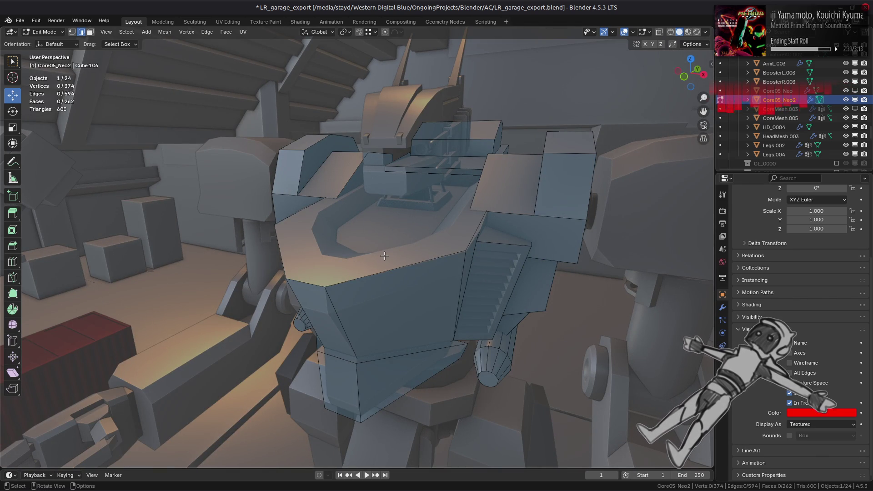
Toggle the Retopology overlay off and back on to compare the shading
{"action": "left_click", "coordinate": [649, 31]}
{"action": "left_click", "coordinate": [593, 111]}
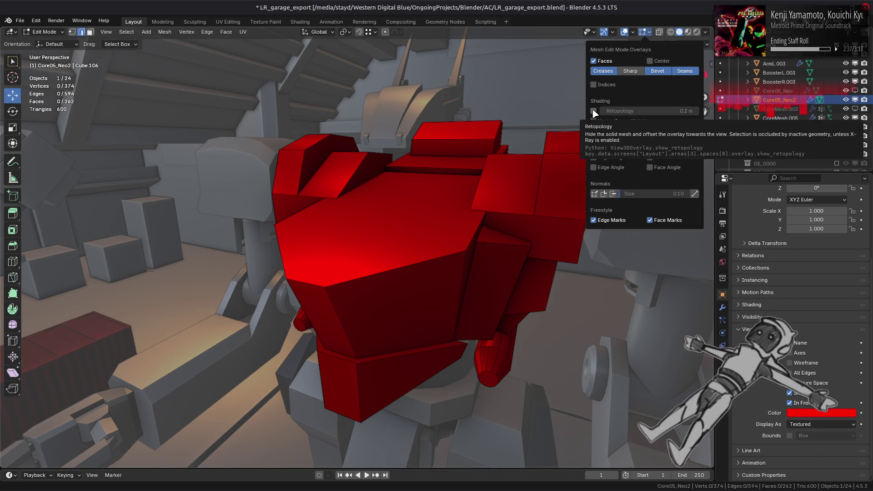
{"action": "left_click", "coordinate": [594, 111]}
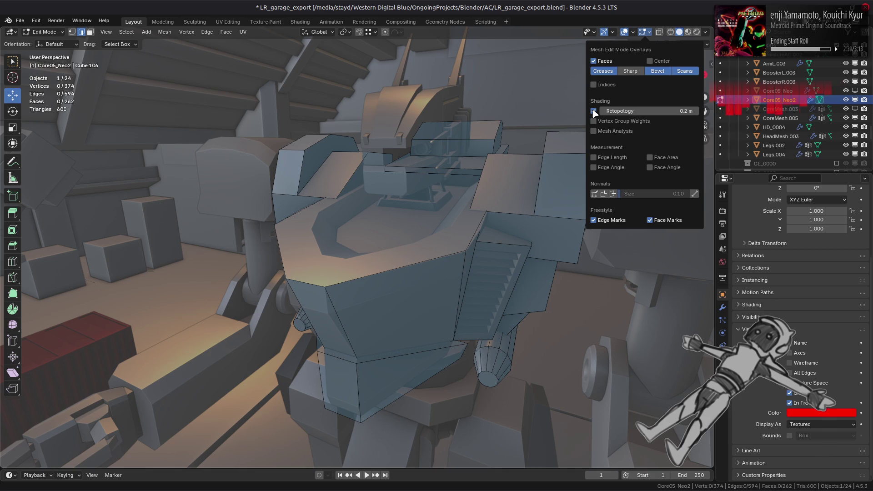
{"action": "left_click", "coordinate": [594, 111]}
{"action": "left_click", "coordinate": [593, 111]}
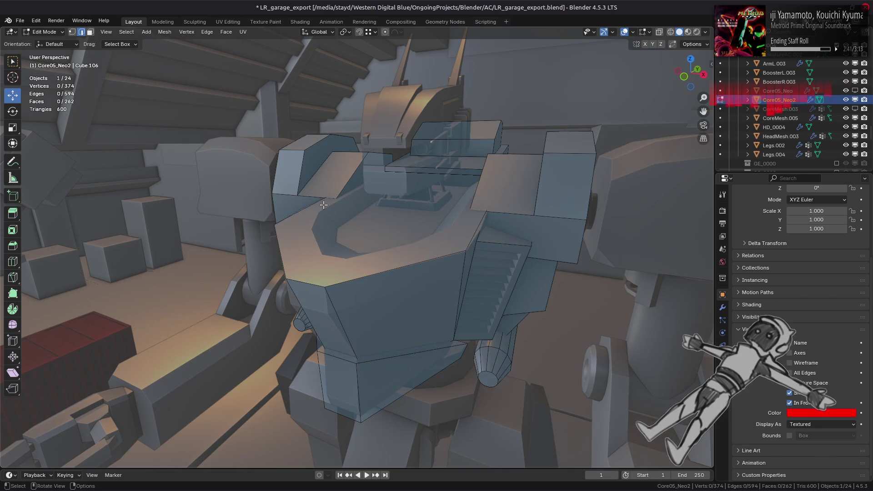
Set the torso's viewport display colour to white and clear the mesh selection
{"action": "left_click", "coordinate": [798, 413]}
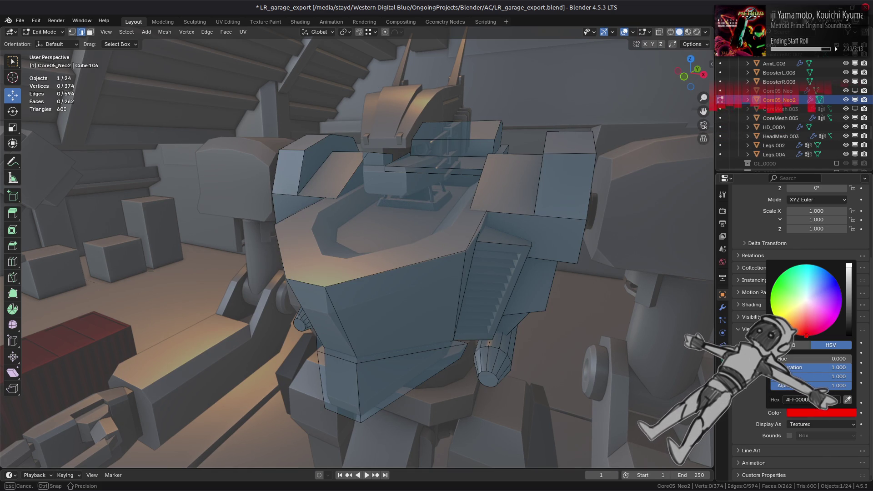
{"action": "left_click", "coordinate": [800, 318]}
{"action": "mouse_move", "coordinate": [569, 295]}
{"action": "middle_mouse_down"}
{"action": "mouse_move", "coordinate": [471, 272]}
{"action": "mouse_move", "coordinate": [413, 246]}
{"action": "mouse_move", "coordinate": [375, 258]}
{"action": "mouse_move", "coordinate": [409, 268]}
{"action": "mouse_move", "coordinate": [387, 227]}
{"action": "middle_mouse_up"}
{"action": "key", "text": "a"}
{"action": "key", "text": "alt+a"}
{"action": "scroll", "coordinate": [414, 246], "scroll_direction": "up", "scroll_amount": 3}
Select the chest's top face and set the Snap Target to Face
{"action": "left_click", "coordinate": [409, 269]}
{"action": "left_click", "coordinate": [372, 33]}
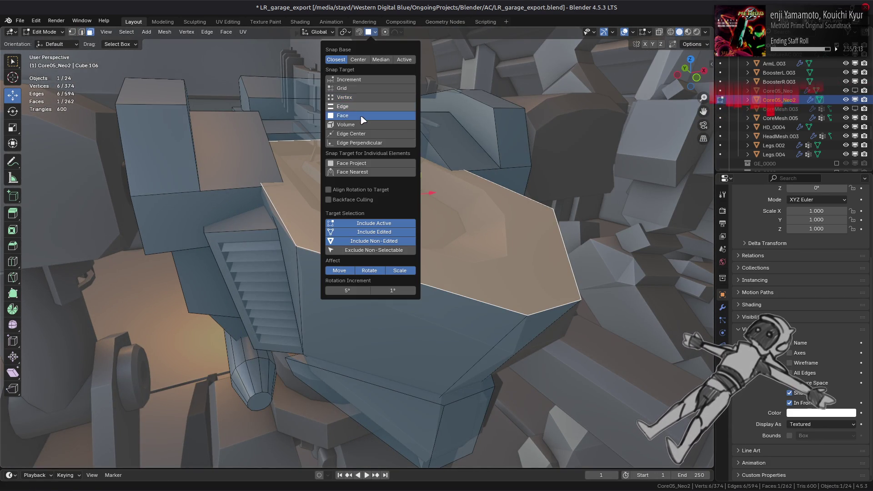
{"action": "left_click", "coordinate": [365, 116]}
{"action": "right_click", "coordinate": [418, 167]}
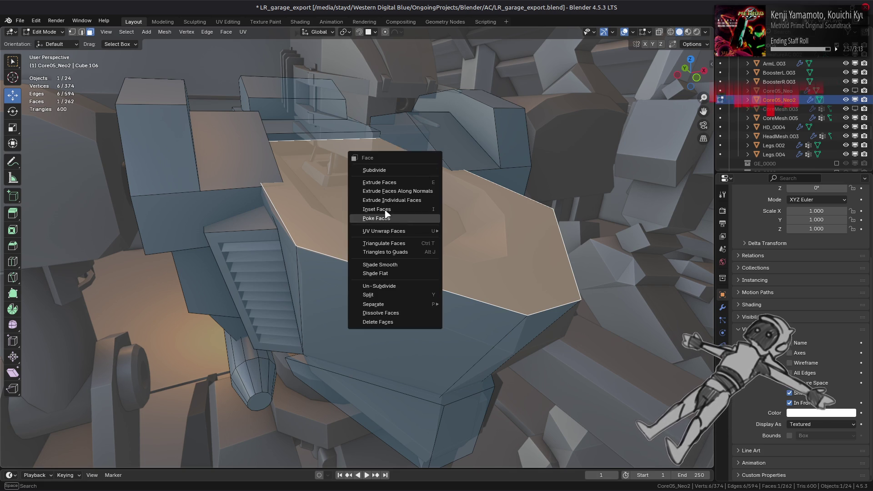
{"action": "key", "text": "Escape"}
Edge-slide the top face's edges, undo the first try, and redo it at factor 0.137
{"action": "key", "text": "2"}
{"action": "right_click", "coordinate": [467, 215]}
{"action": "left_click", "coordinate": [422, 325]}
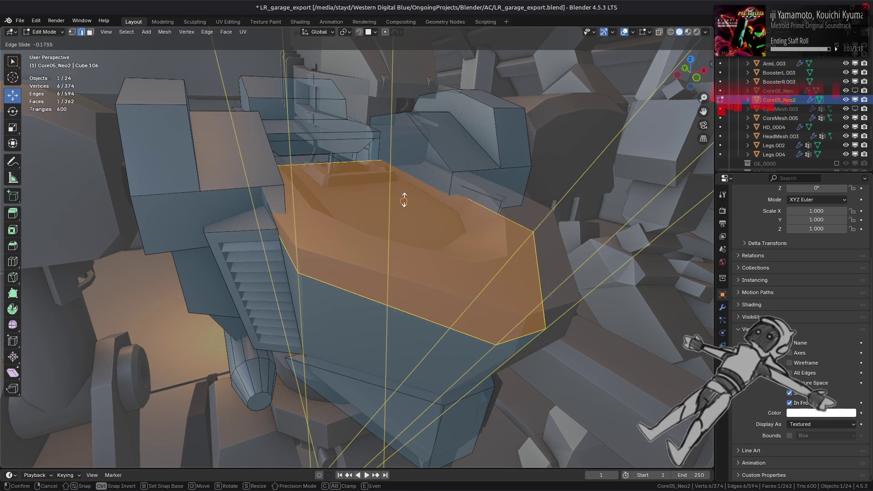
{"action": "left_click", "coordinate": [396, 208]}
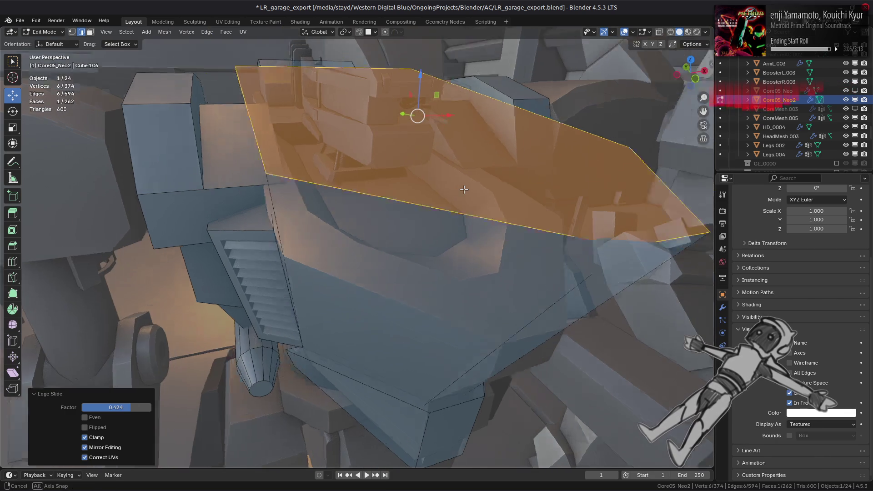
{"action": "key", "text": "ctrl+z"}
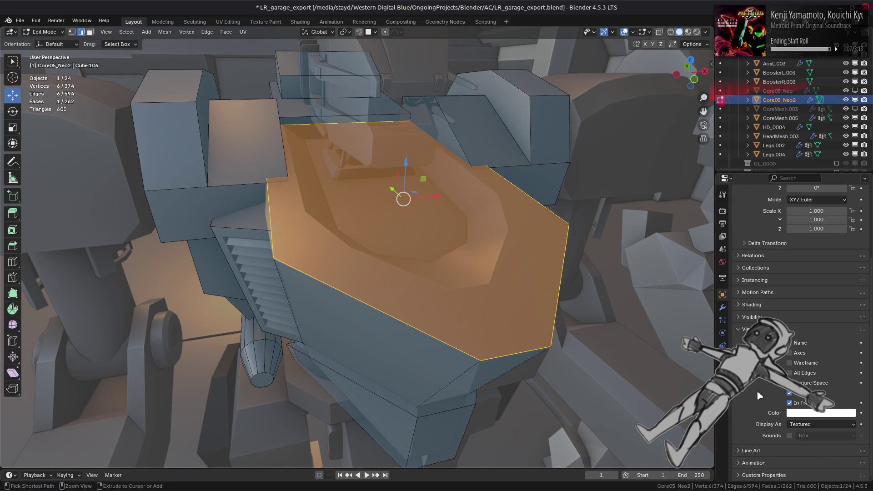
{"action": "right_click", "coordinate": [492, 259]}
{"action": "left_click", "coordinate": [492, 259]}
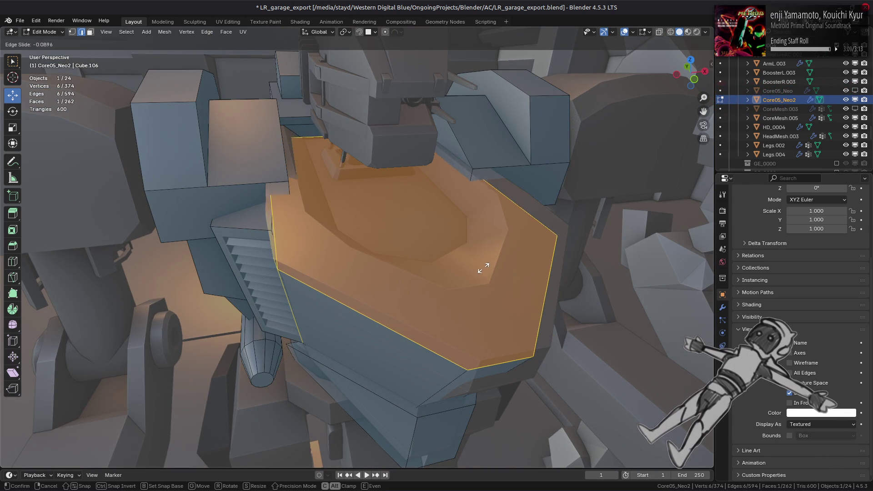
{"action": "left_click", "coordinate": [409, 222]}
Nudge a torso side vertex down and to the right, adjusting the snap target along the way
{"action": "mouse_move", "coordinate": [409, 221]}
{"action": "middle_mouse_down"}
{"action": "mouse_move", "coordinate": [451, 197]}
{"action": "mouse_move", "coordinate": [456, 166]}
{"action": "mouse_move", "coordinate": [412, 249]}
{"action": "mouse_move", "coordinate": [473, 302]}
{"action": "middle_mouse_up"}
{"action": "key", "text": "1"}
{"action": "left_click", "coordinate": [411, 249]}
{"action": "mouse_move", "coordinate": [470, 305]}
{"action": "left_mouse_down"}
{"action": "mouse_move", "coordinate": [480, 308]}
{"action": "mouse_move", "coordinate": [472, 326]}
{"action": "left_mouse_up"}
{"action": "left_click", "coordinate": [374, 31]}
{"action": "left_click", "coordinate": [370, 119]}
{"action": "key", "text": "ctrl+z"}
{"action": "middle_click_drag", "start_coordinate": [472, 327], "coordinate": [429, 296]}
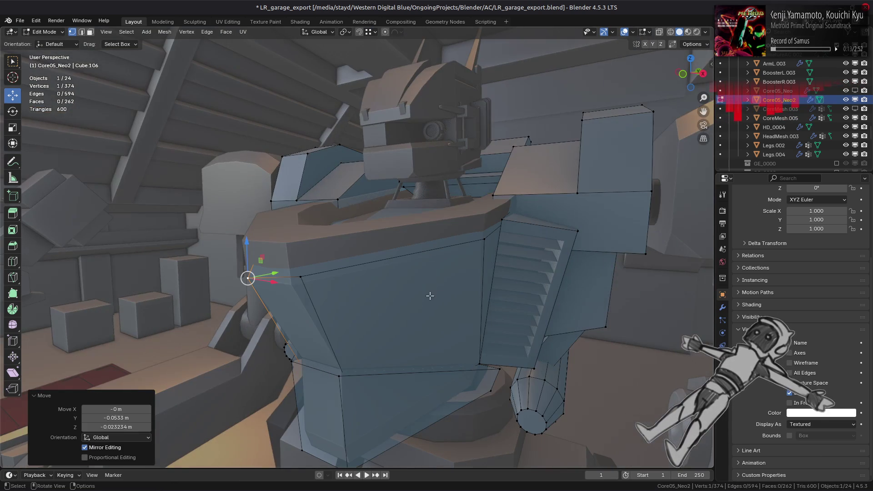
Shift the neighbouring side vertex, then undo the vertex tweaks and return to Object Mode
{"action": "left_click", "coordinate": [300, 276]}
{"action": "left_click_drag", "start_coordinate": [315, 281], "coordinate": [305, 289]}
{"action": "middle_click_drag", "start_coordinate": [305, 288], "coordinate": [282, 273]}
{"action": "key", "text": "ctrl+z"}
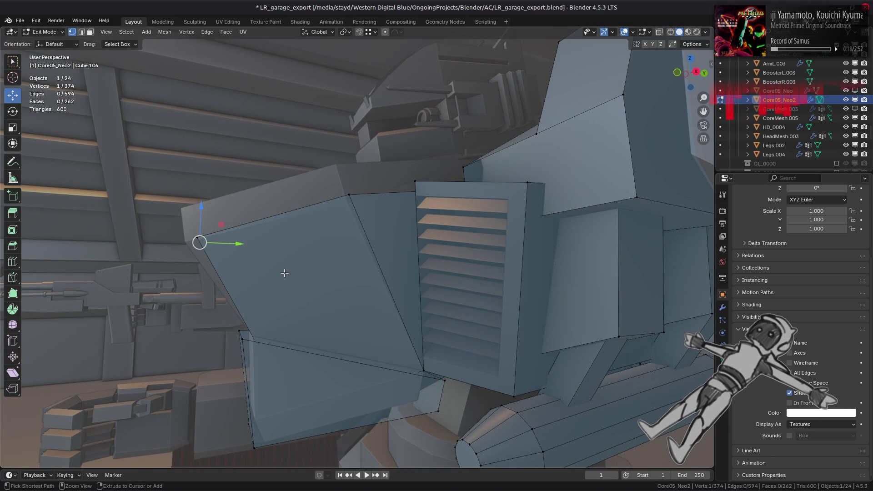
{"action": "key", "text": "ctrl+z"}
{"action": "key", "text": "ctrl+z"}
{"action": "key", "text": "ctrl+z"}
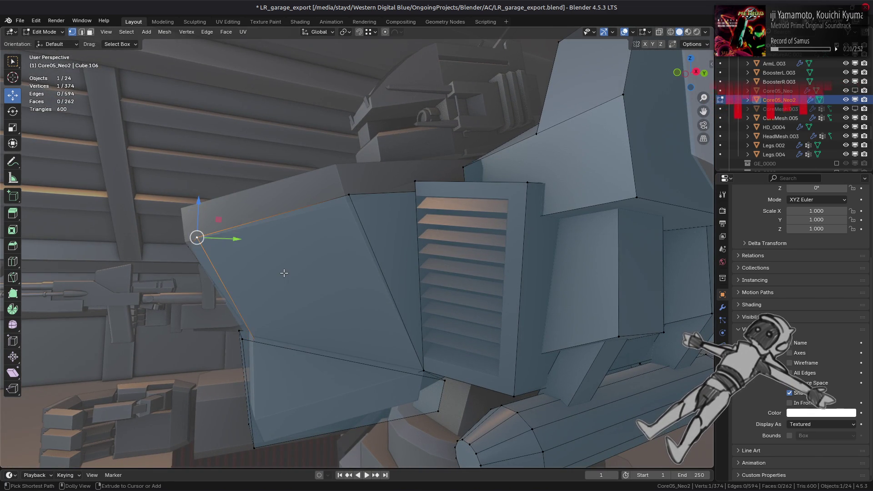
{"action": "mouse_move", "coordinate": [283, 273]}
{"action": "middle_mouse_down"}
{"action": "mouse_move", "coordinate": [374, 282]}
{"action": "mouse_move", "coordinate": [412, 311]}
{"action": "mouse_move", "coordinate": [394, 286]}
{"action": "mouse_move", "coordinate": [414, 255]}
{"action": "mouse_move", "coordinate": [551, 307]}
{"action": "mouse_move", "coordinate": [516, 264]}
{"action": "mouse_move", "coordinate": [465, 270]}
{"action": "mouse_move", "coordinate": [428, 255]}
{"action": "mouse_move", "coordinate": [410, 271]}
{"action": "middle_mouse_up"}
{"action": "key", "text": "ctrl+z"}
{"action": "key", "text": "ctrl+z"}
{"action": "key", "text": "Tab"}
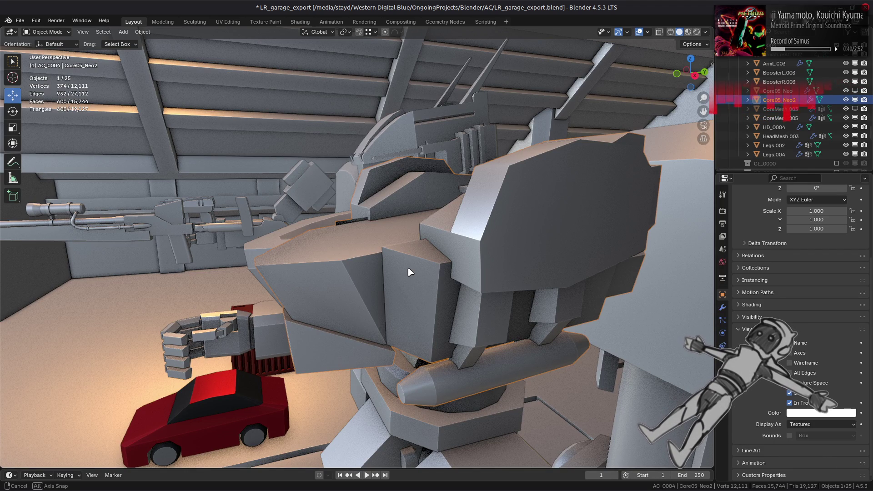
In Edit Mode on Core05_Neo2, hide a face near the lower body
{"action": "middle_click_drag", "start_coordinate": [410, 272], "coordinate": [508, 273]}
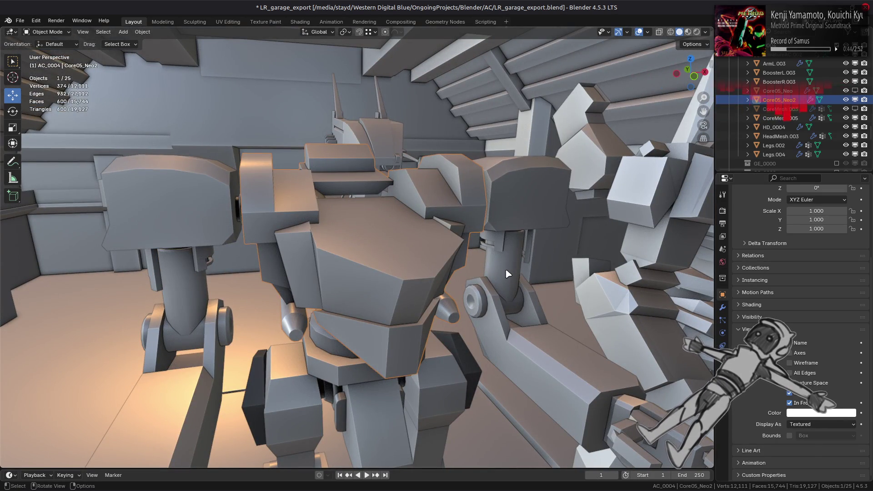
{"action": "key", "text": "Tab"}
{"action": "key", "text": "3"}
{"action": "left_click", "coordinate": [403, 350]}
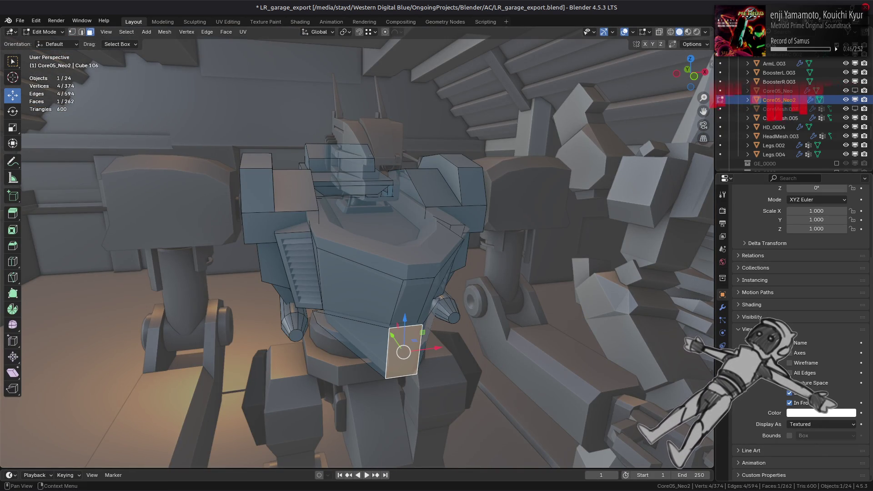
{"action": "key", "text": "h"}
{"action": "key", "text": "ctrl+z"}
{"action": "scroll", "coordinate": [391, 322], "scroll_direction": "up", "scroll_amount": 3}
{"action": "key", "text": "h"}
Isolate the linked torso piece and dissolve the diagonal edge across its face
{"action": "mouse_move", "coordinate": [391, 322]}
{"action": "middle_mouse_down"}
{"action": "mouse_move", "coordinate": [425, 288]}
{"action": "mouse_move", "coordinate": [414, 319]}
{"action": "mouse_move", "coordinate": [430, 258]}
{"action": "mouse_move", "coordinate": [454, 262]}
{"action": "mouse_move", "coordinate": [438, 277]}
{"action": "mouse_move", "coordinate": [411, 236]}
{"action": "mouse_move", "coordinate": [533, 260]}
{"action": "mouse_move", "coordinate": [411, 260]}
{"action": "middle_mouse_up"}
{"action": "left_click", "coordinate": [411, 260]}
{"action": "key", "text": "ctrl+l"}
{"action": "key", "text": "shift+h"}
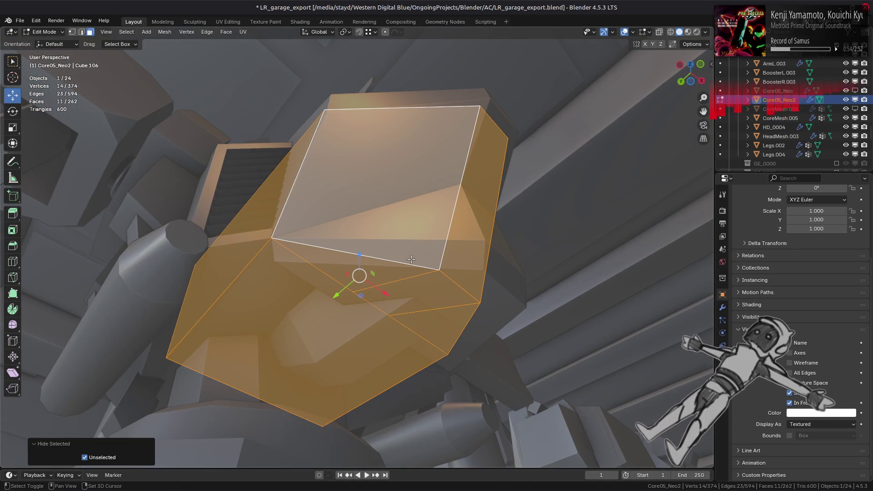
{"action": "key", "text": "2"}
{"action": "left_click", "coordinate": [371, 288]}
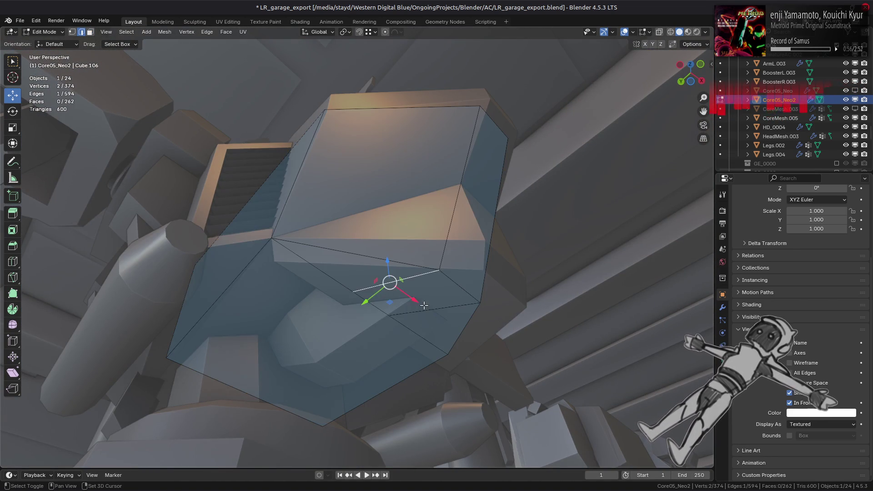
{"action": "right_click", "coordinate": [228, 314]}
{"action": "left_click", "coordinate": [239, 450]}
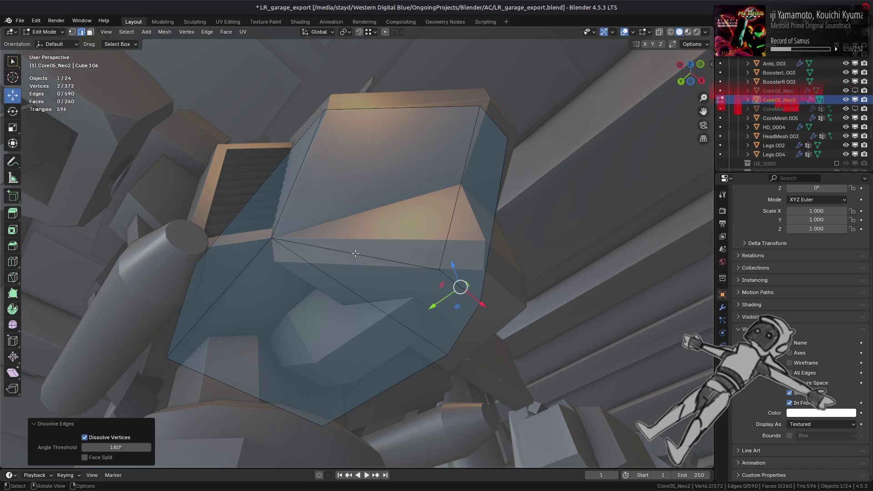
{"action": "scroll", "coordinate": [356, 253], "scroll_direction": "down", "scroll_amount": 1}
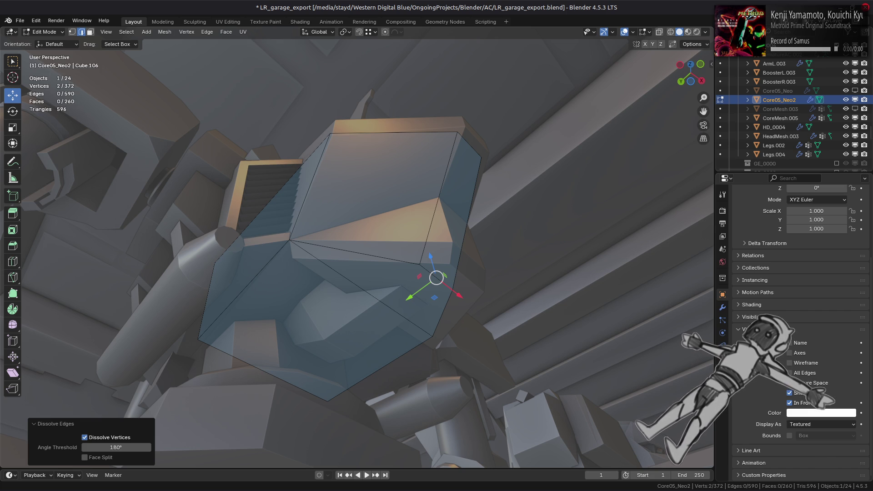
Return to Object Mode, save LR_garage_export.blend, and switch over to the code editor
{"action": "mouse_move", "coordinate": [621, 487]}
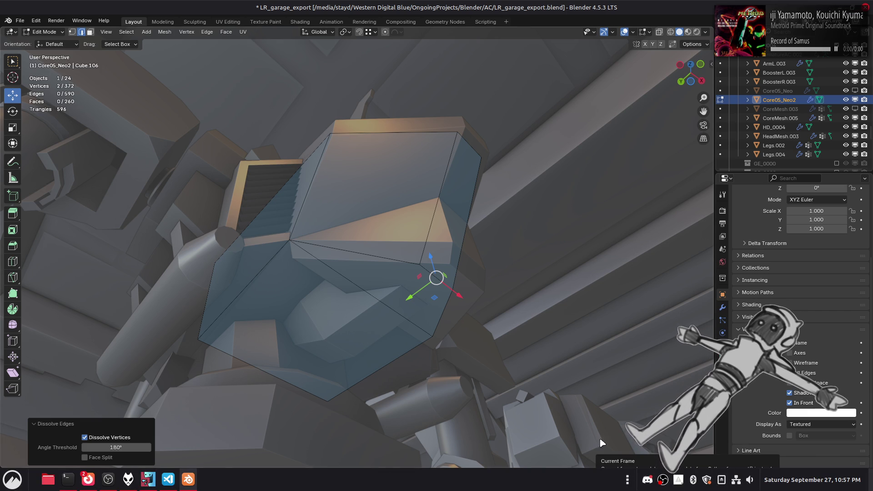
{"action": "mouse_move", "coordinate": [582, 490]}
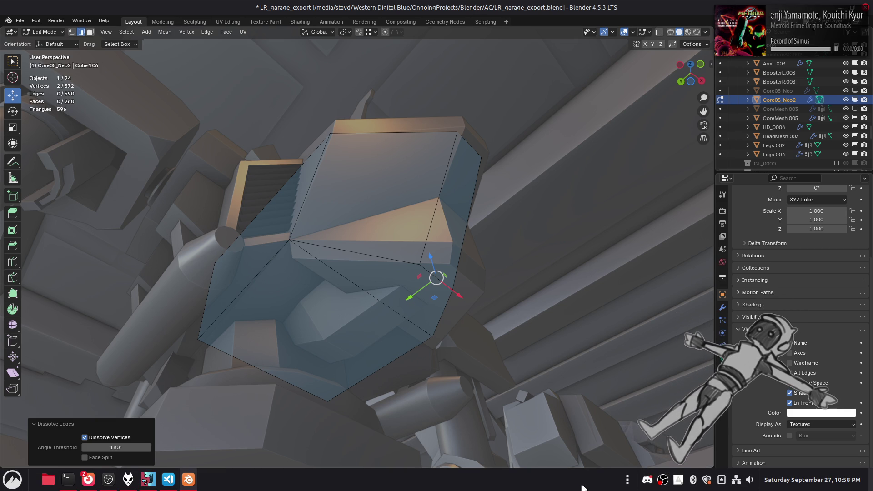
{"action": "key", "text": "Tab"}
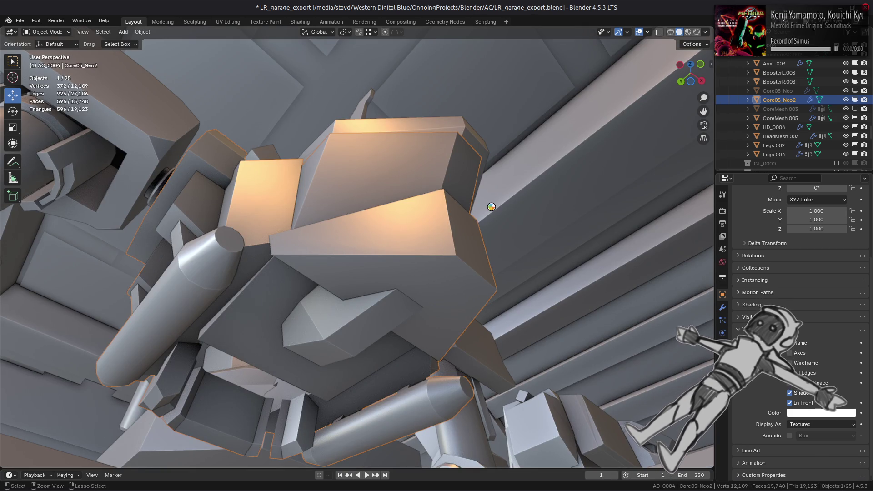
{"action": "key", "text": "ctrl+s"}
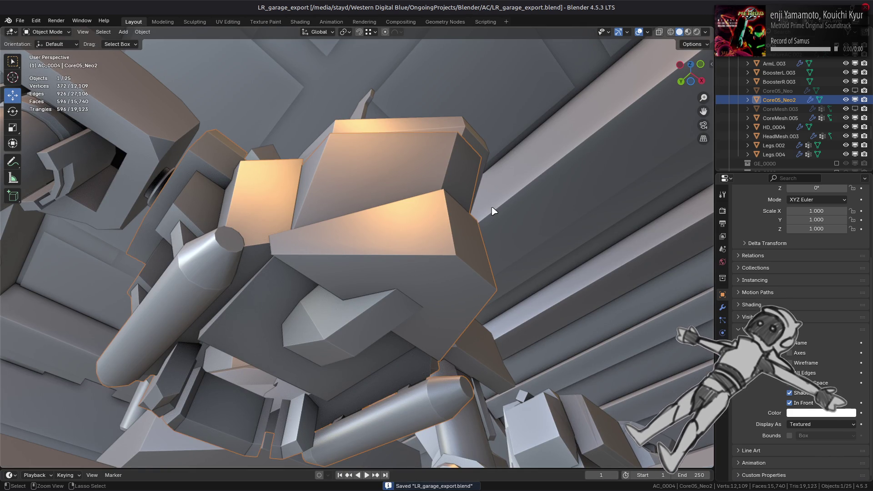
{"action": "key", "text": "alt+Tab"}
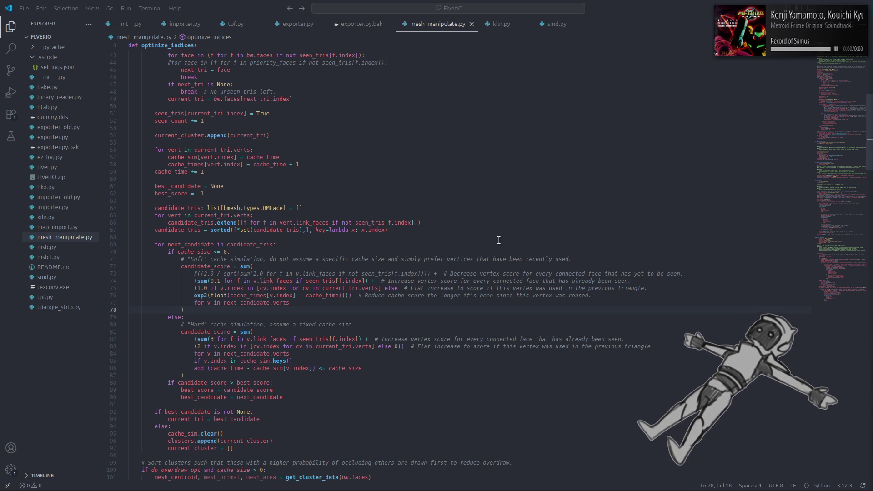
Search the application launcher and launch DuckStation from the results
{"action": "left_click", "coordinate": [12, 479]}
{"action": "type", "text": "blender"}
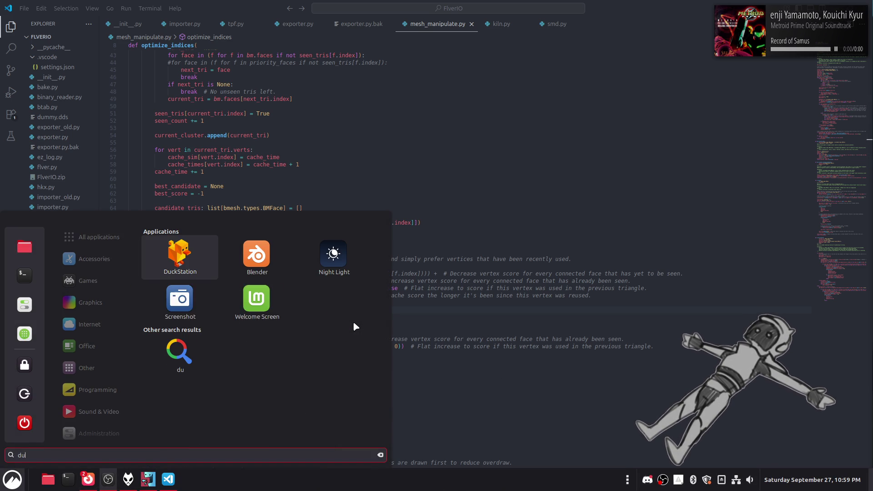
{"action": "left_click", "coordinate": [204, 256]}
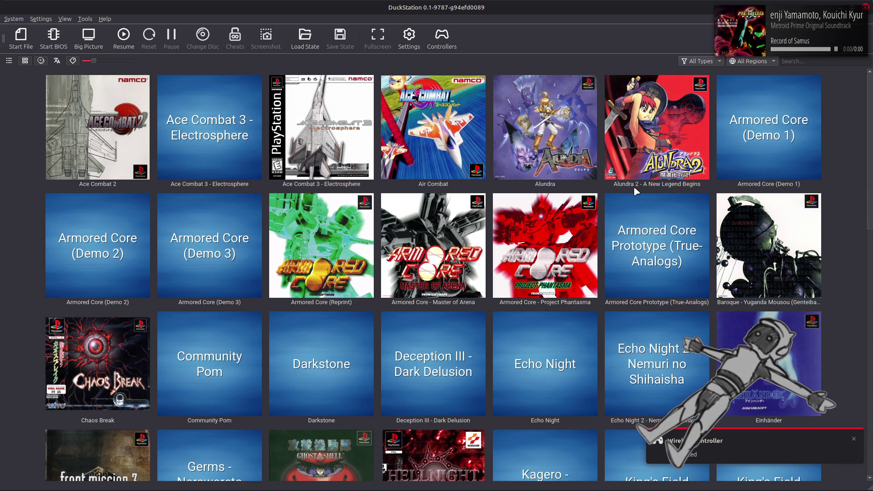
{"action": "mouse_move", "coordinate": [712, 487]}
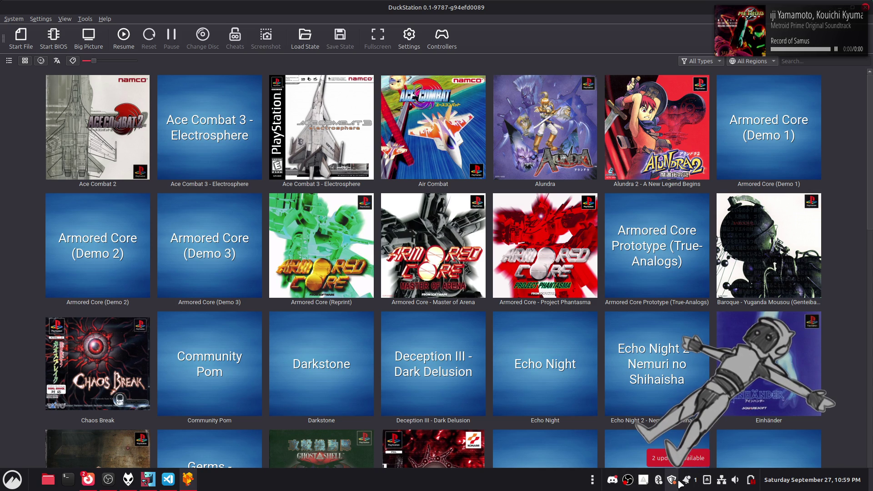
{"action": "double_click", "coordinate": [669, 246]}
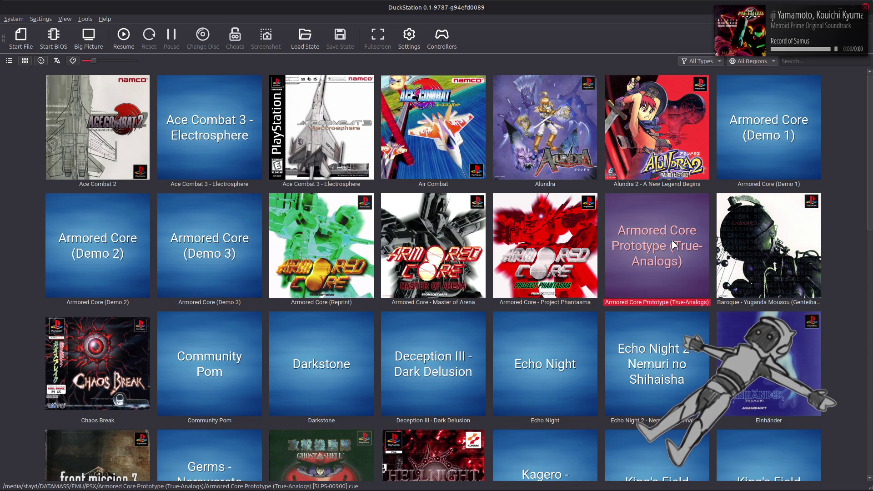
Boot Armored Core Prototype (True-Analogs) through the resume prompt and pass the title screen
{"action": "left_click", "coordinate": [457, 253]}
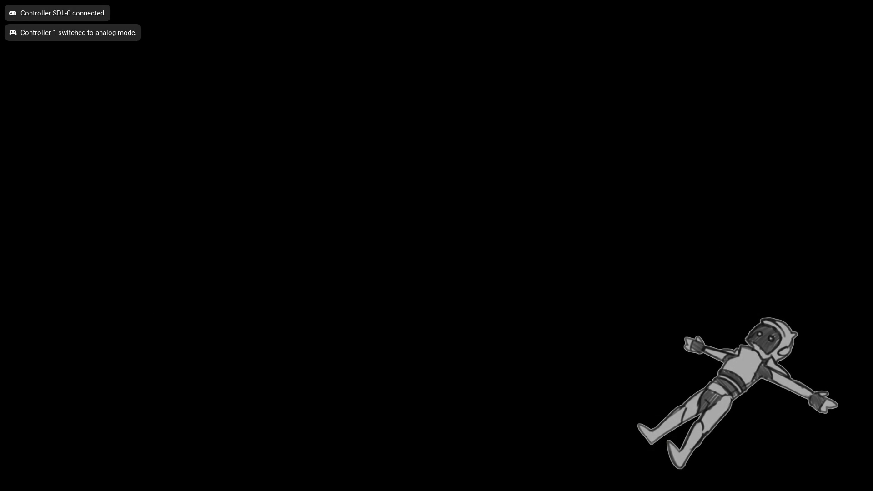
{"action": "key", "text": "Return"}
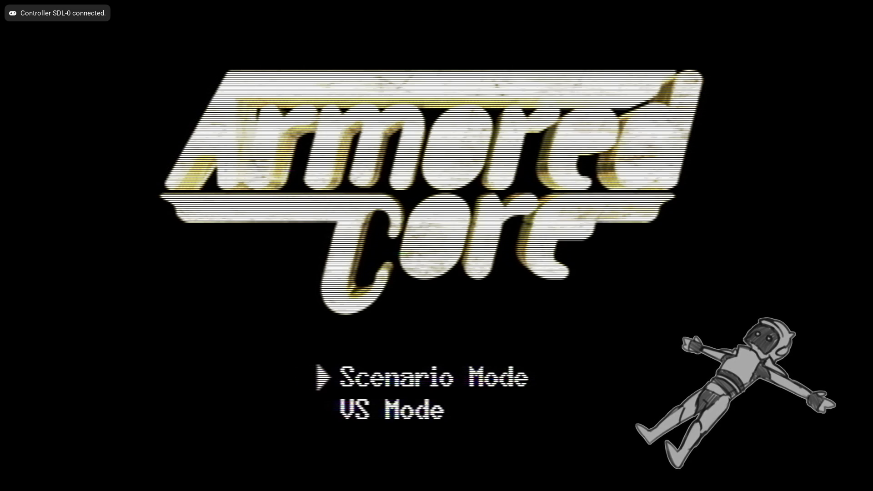
Load the slot 1 save, then view and close the pilot RANKING screen
{"action": "key", "text": "Return"}
{"action": "key", "text": "Return"}
{"action": "key", "text": "Return"}
{"action": "key", "text": "Return"}
{"action": "key", "text": "Return"}
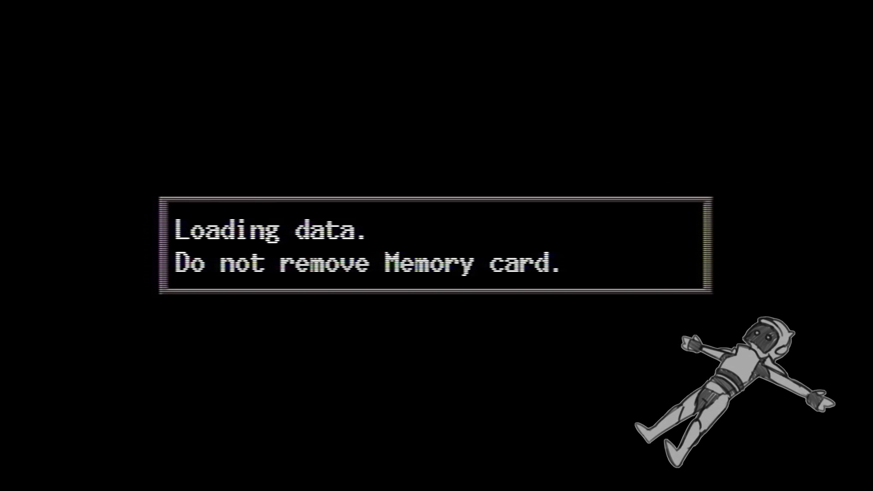
{"action": "key", "text": "Return"}
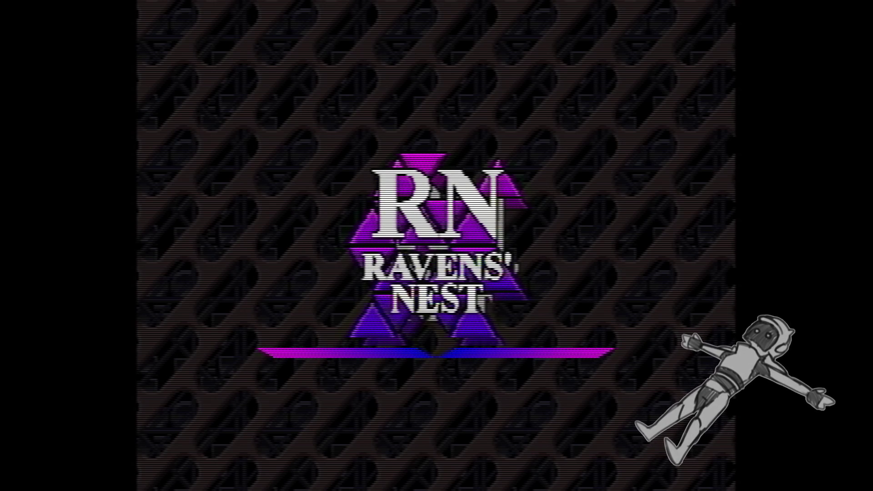
{"action": "key", "text": "Left"}
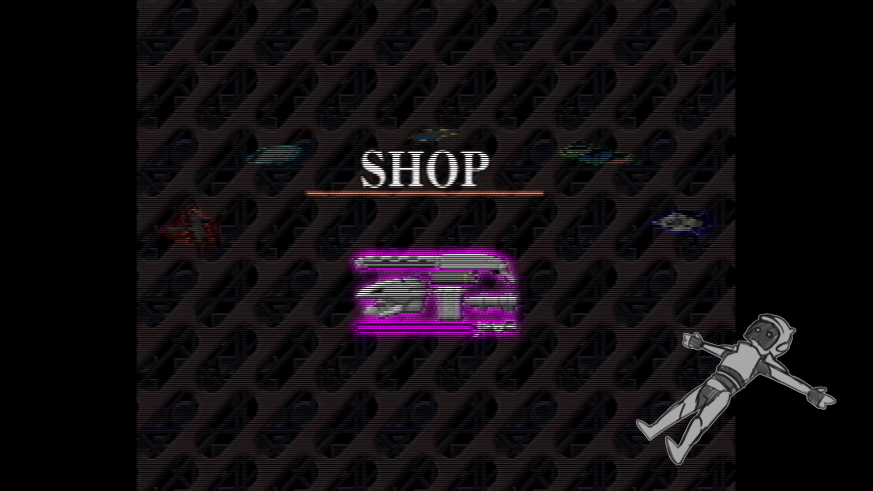
{"action": "key", "text": "Right"}
{"action": "key", "text": "Return"}
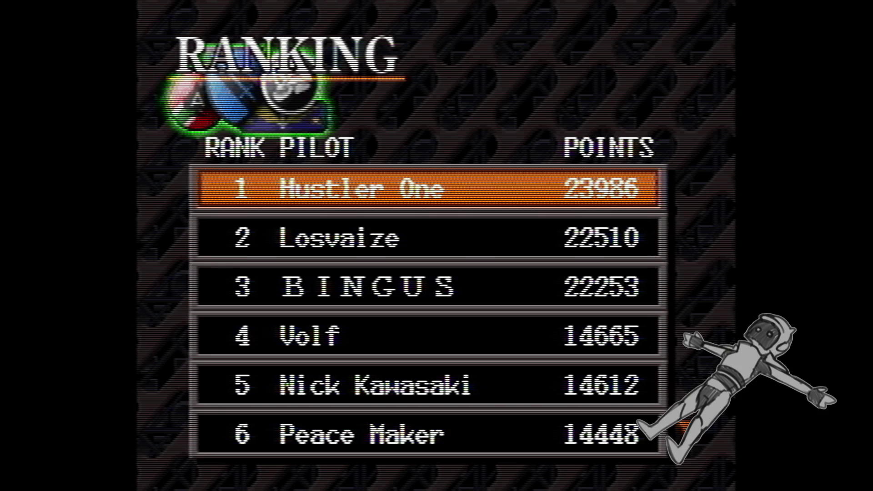
{"action": "key", "text": "Escape"}
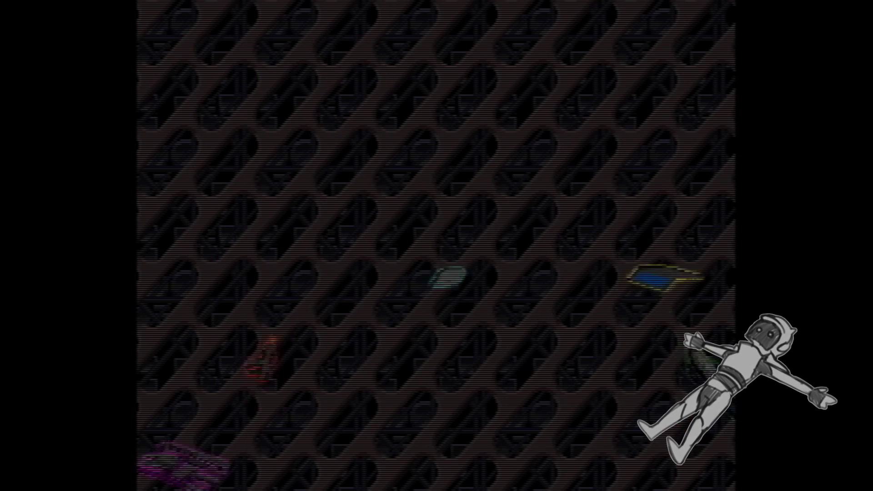
Check the ZAMN mech's GARAGE PERFORMANCE stats (overall 15463, FINE), then open MISSION
{"action": "key", "text": "Right"}
{"action": "key", "text": "Right"}
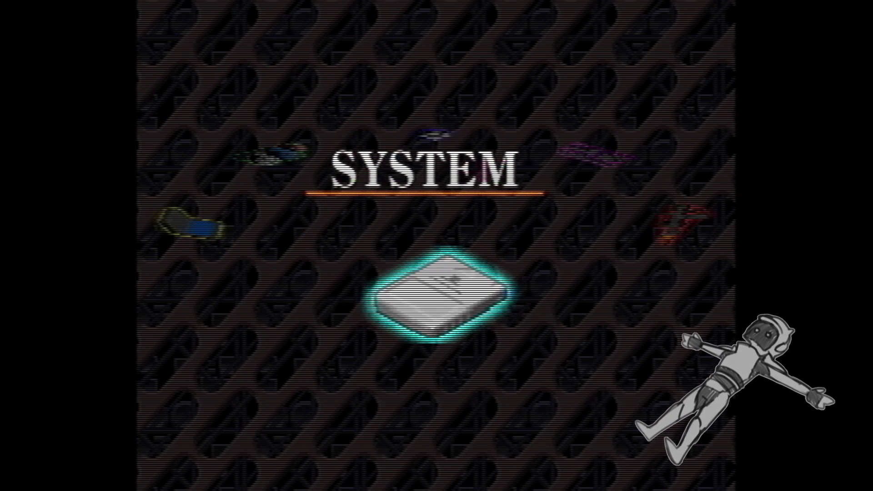
{"action": "key", "text": "Right"}
{"action": "key", "text": "Right"}
{"action": "key", "text": "Return"}
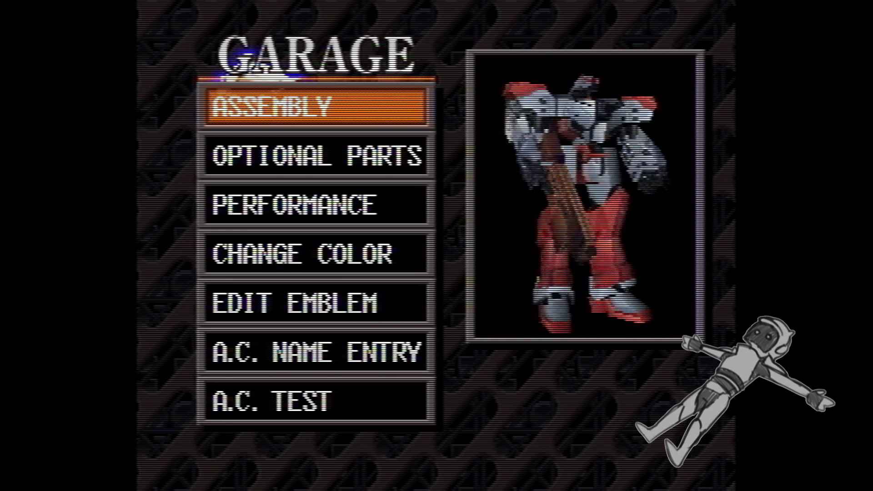
{"action": "key", "text": "Down"}
{"action": "key", "text": "Down"}
{"action": "key", "text": "Return"}
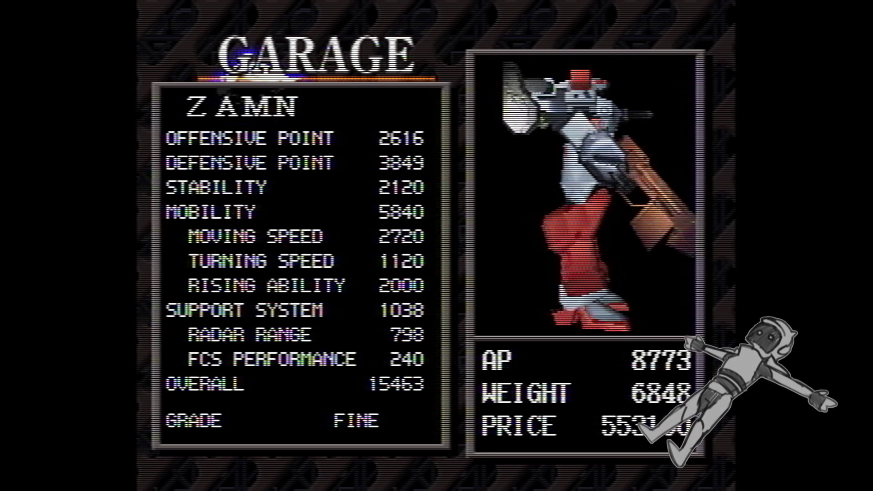
{"action": "key", "text": "Escape"}
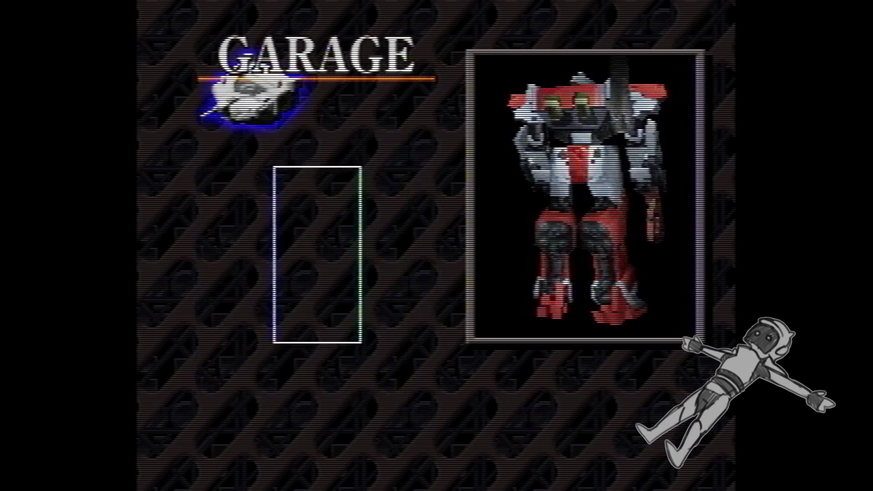
{"action": "key", "text": "Return"}
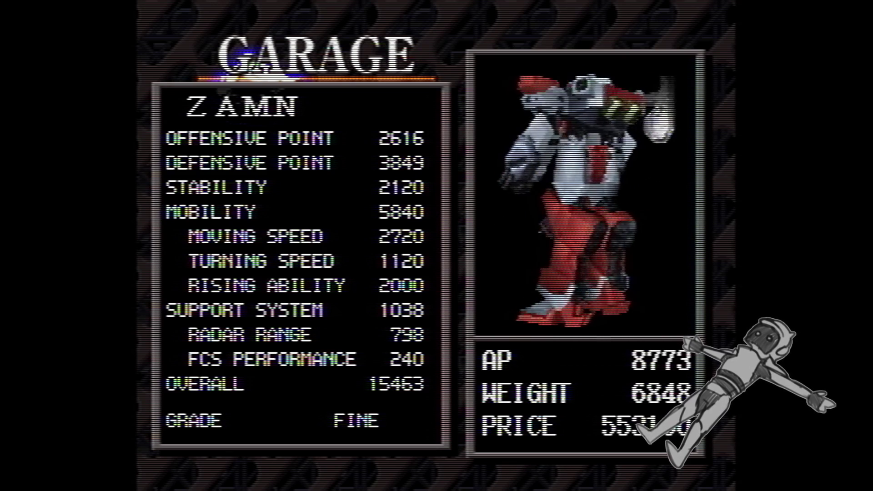
{"action": "key", "text": "Escape"}
{"action": "key", "text": "Escape"}
{"action": "key", "text": "Right"}
{"action": "key", "text": "Right"}
{"action": "key", "text": "Return"}
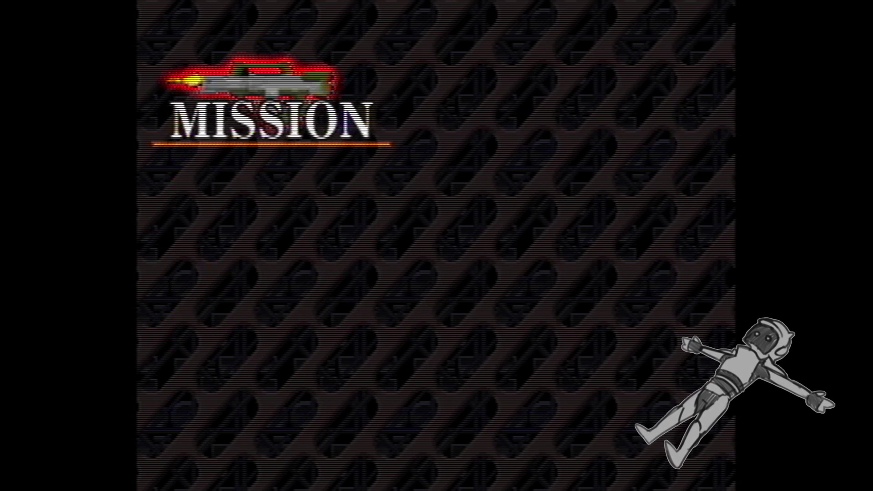
Read the floating mines briefing, accept the contract and confirm launching the sortie
{"action": "key", "text": "Return"}
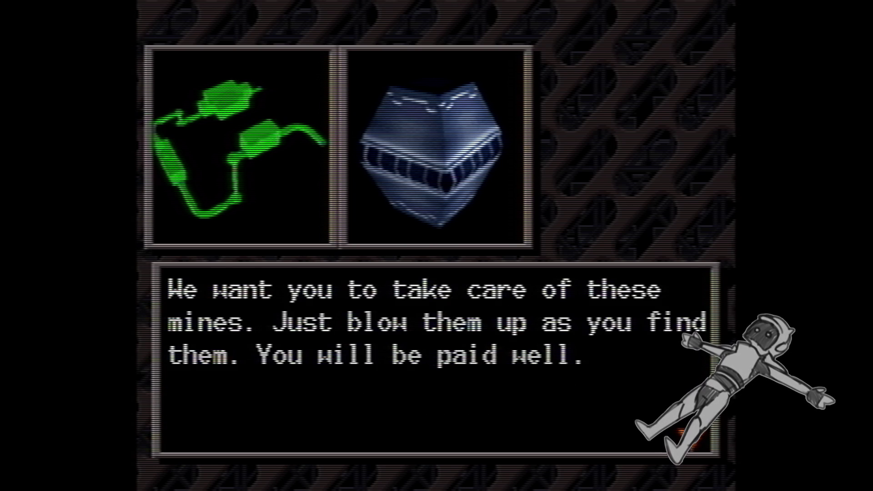
{"action": "key", "text": "Return"}
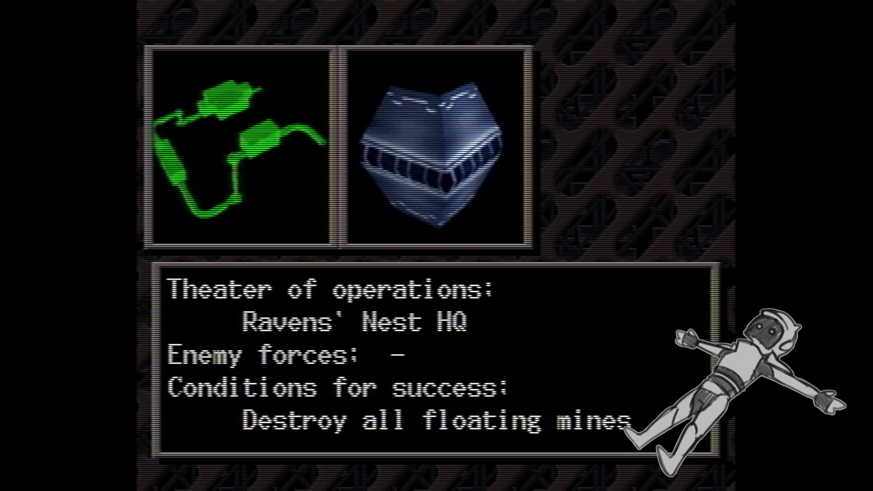
{"action": "key", "text": "Return"}
{"action": "key", "text": "Return"}
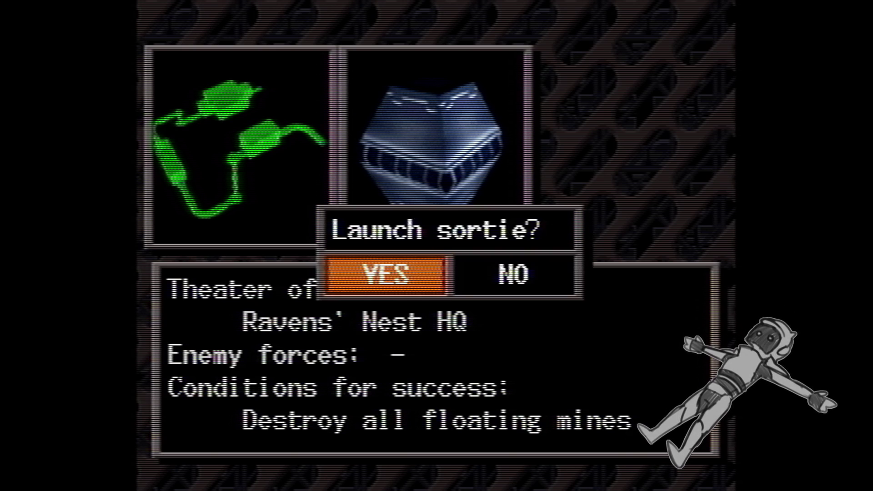
{"action": "key", "text": "Return"}
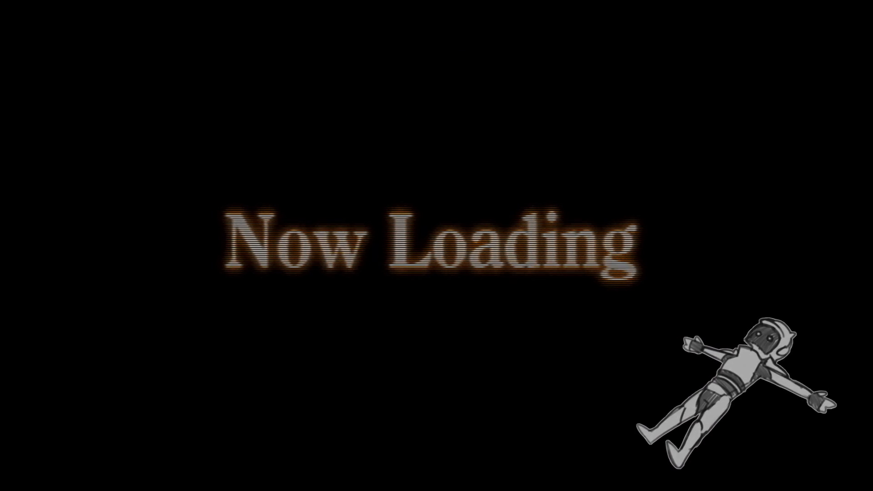
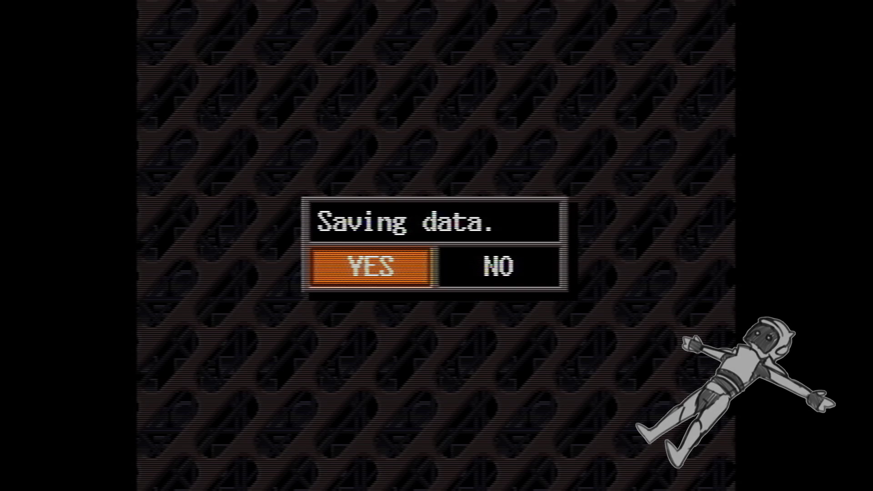
Save the game to SLOT 1's first entry, answering YES to overwrite the existing save
{"action": "key", "text": "Return"}
{"action": "key", "text": "Return"}
{"action": "key", "text": "Return"}
{"action": "key", "text": "Left"}
{"action": "key", "text": "Return"}
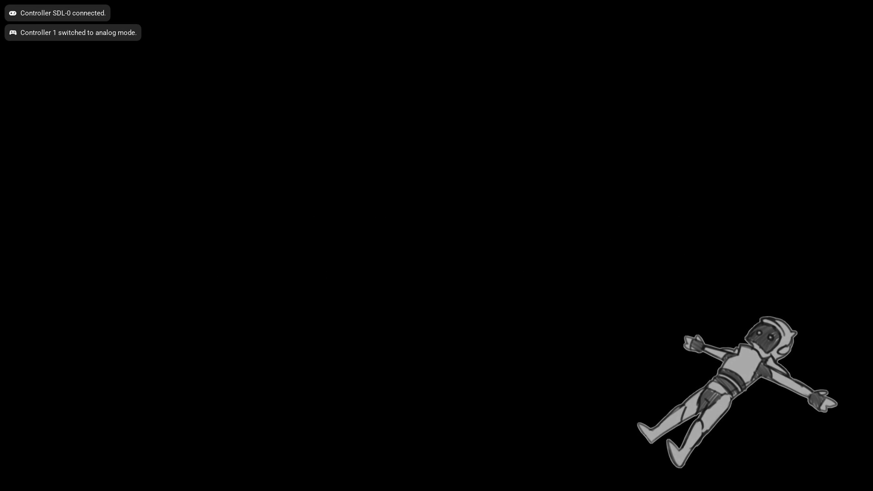
From the title screen, load the SLOT 1 save through Scenario Mode > Load Game, confirming YES
{"action": "key", "text": "Return"}
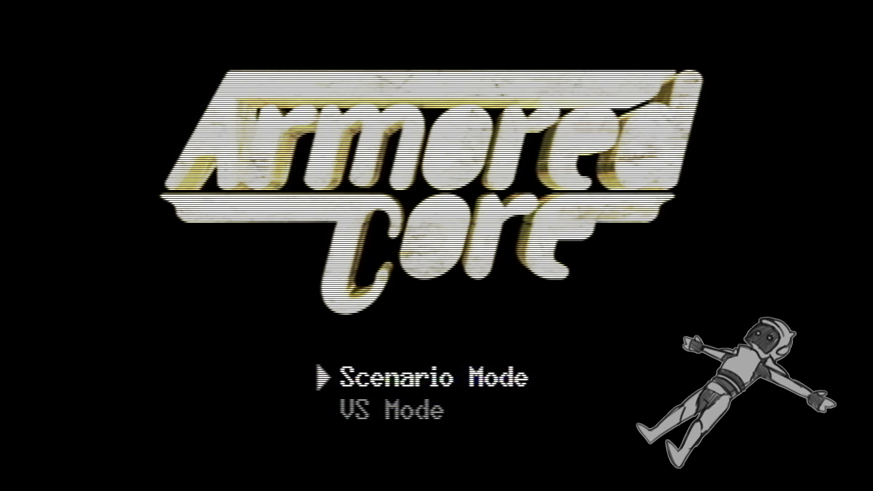
{"action": "key", "text": "Return"}
{"action": "key", "text": "Return"}
{"action": "key", "text": "Return"}
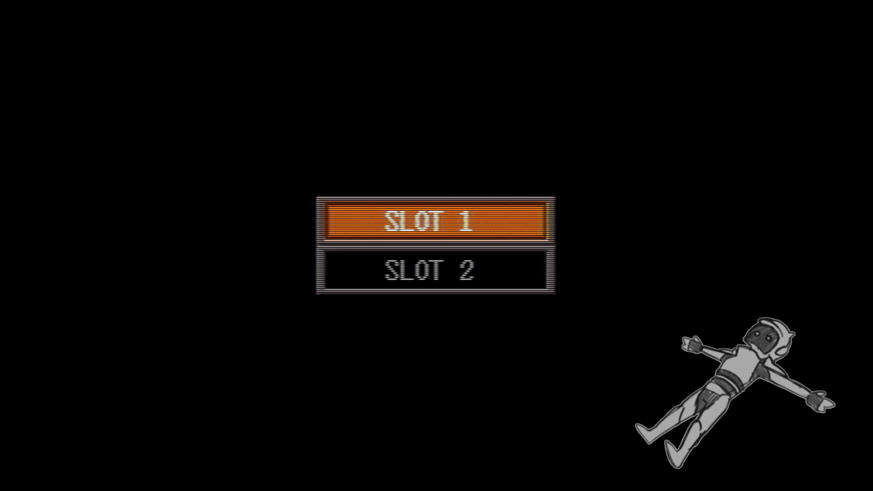
{"action": "key", "text": "Return"}
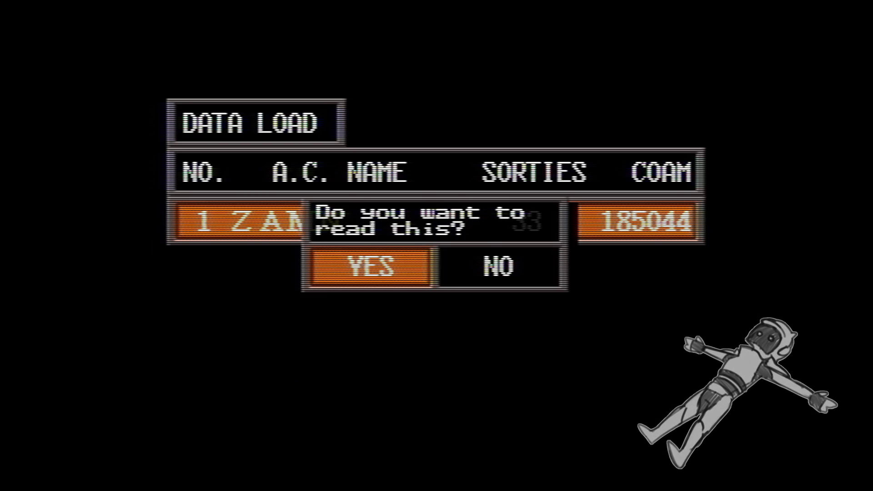
{"action": "key", "text": "Return"}
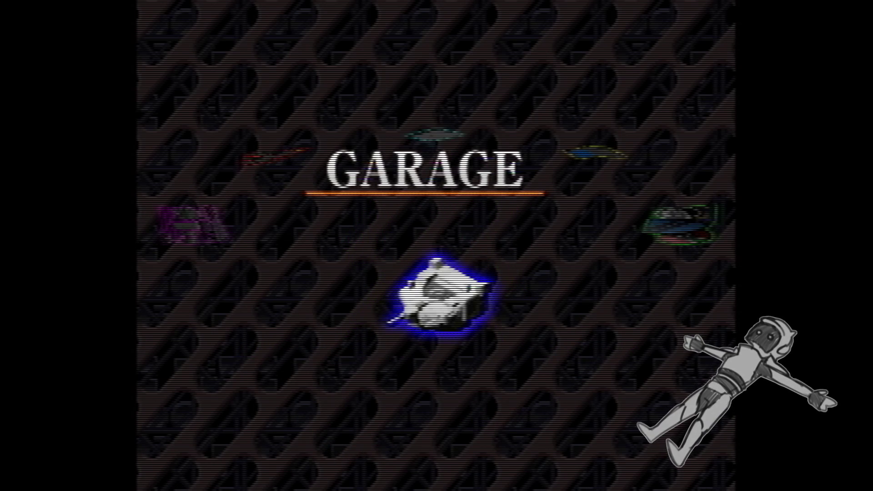
Rotate the main menu from GARAGE to RANKING and enter the list showing the player first with 23449 points
{"action": "key", "text": "Right"}
{"action": "key", "text": "Return"}
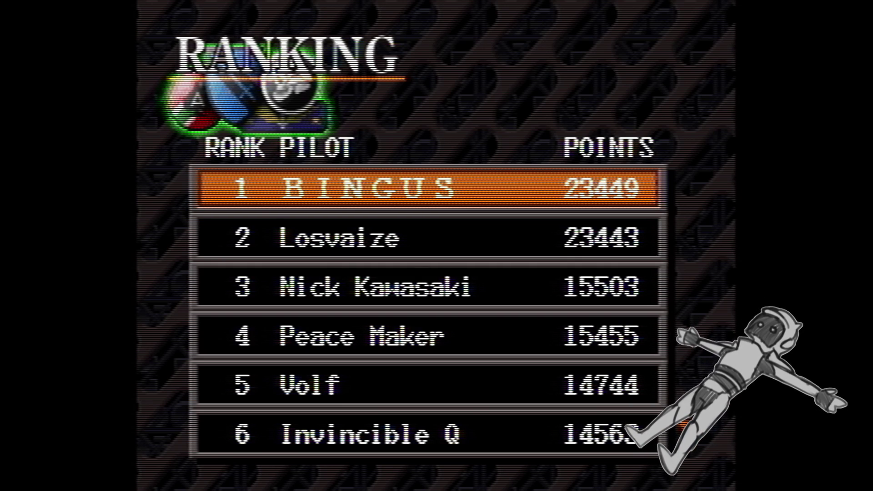
View and close the profiles of rank 6 Invincible Q and rank 8 Links Minks
{"action": "key", "text": "Down"}
{"action": "key", "text": "Down"}
{"action": "key", "text": "Down"}
{"action": "key", "text": "Return"}
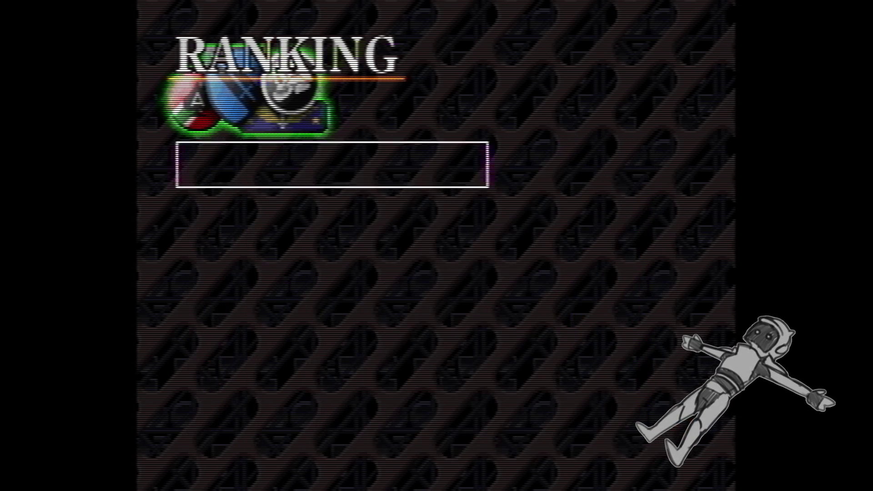
{"action": "key", "text": "Escape"}
{"action": "key", "text": "Down"}
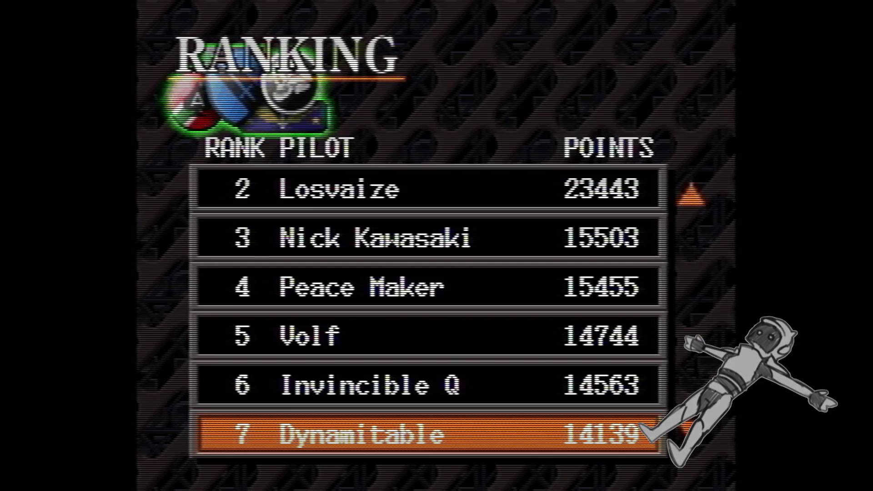
{"action": "key", "text": "Down"}
{"action": "key", "text": "Return"}
{"action": "key", "text": "Escape"}
View and close the profiles of rank 9 Puryunu Touri and rank 10 White Queen
{"action": "key", "text": "Down"}
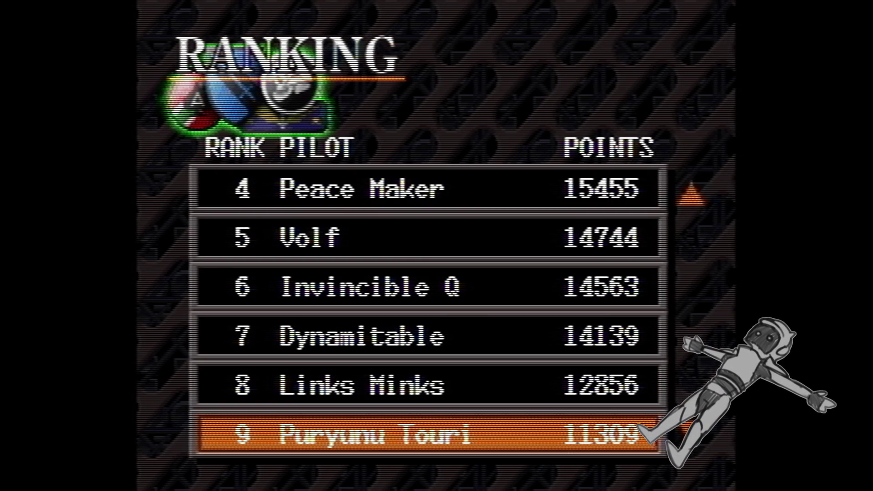
{"action": "key", "text": "Return"}
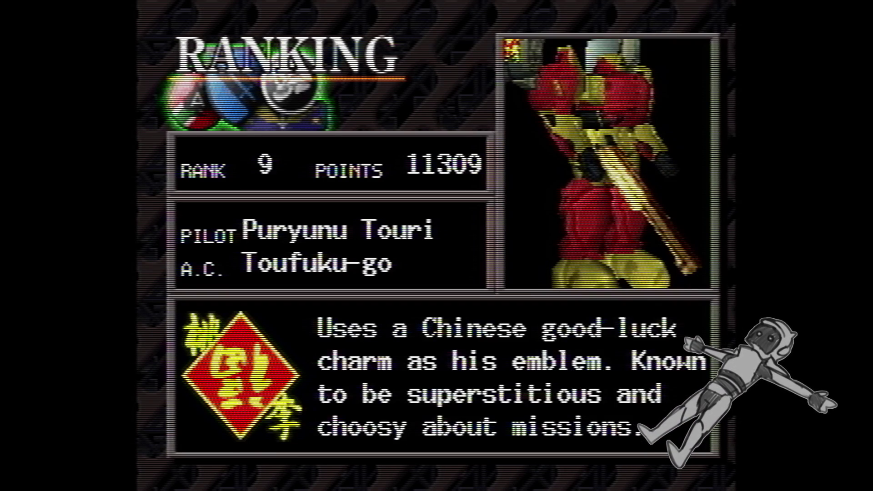
{"action": "key", "text": "Escape"}
{"action": "key", "text": "Down"}
{"action": "key", "text": "Return"}
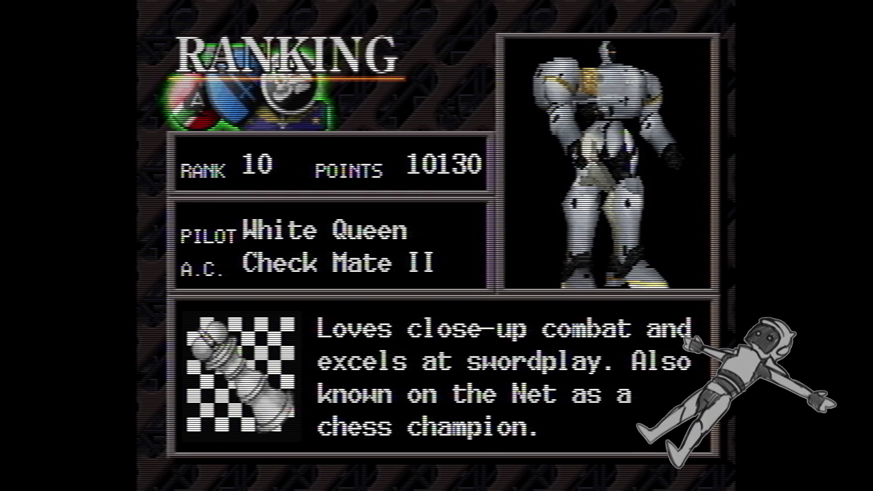
{"action": "key", "text": "Escape"}
Move up to the top-ranked player, view their profile, then exit the ranking list
{"action": "key", "text": "Up"}
{"action": "key", "text": "Up"}
{"action": "key", "text": "Up"}
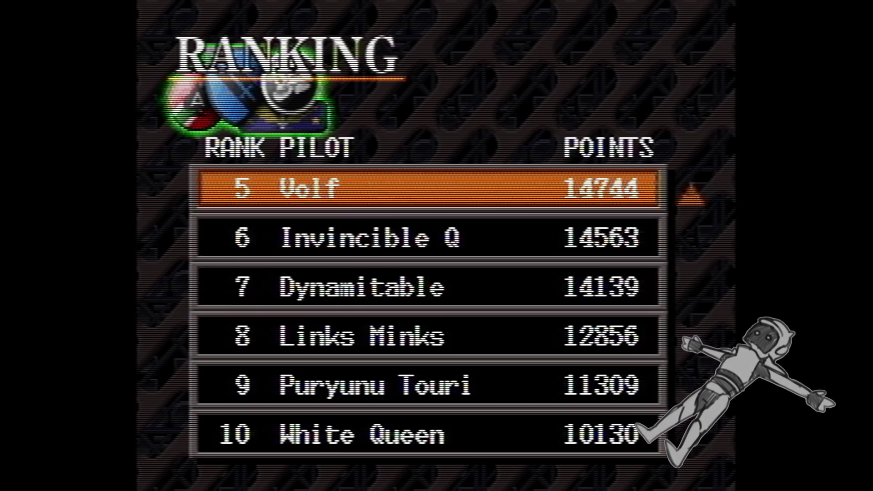
{"action": "key", "text": "Up"}
{"action": "key", "text": "Up"}
{"action": "key", "text": "Up"}
{"action": "key", "text": "Return"}
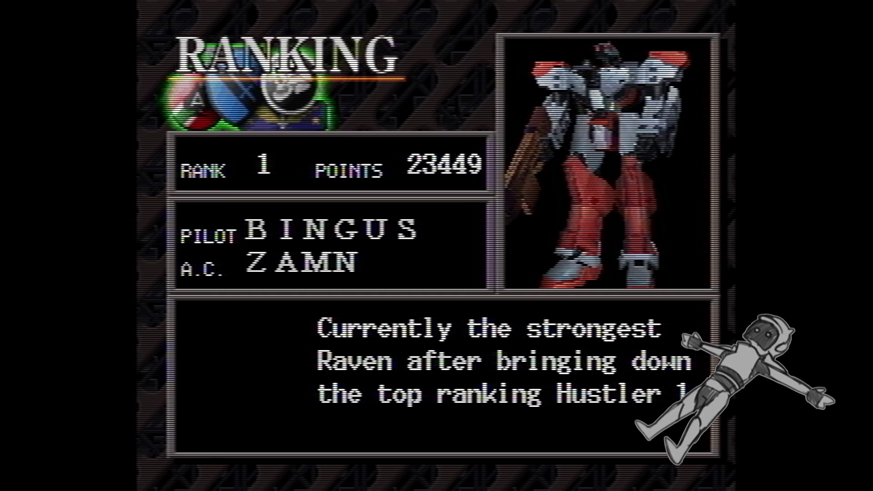
{"action": "key", "text": "Escape"}
{"action": "key", "text": "Escape"}
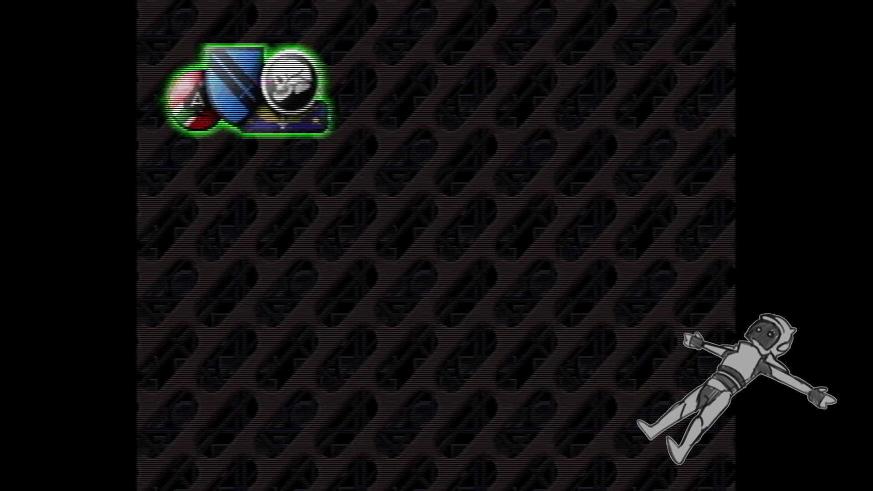